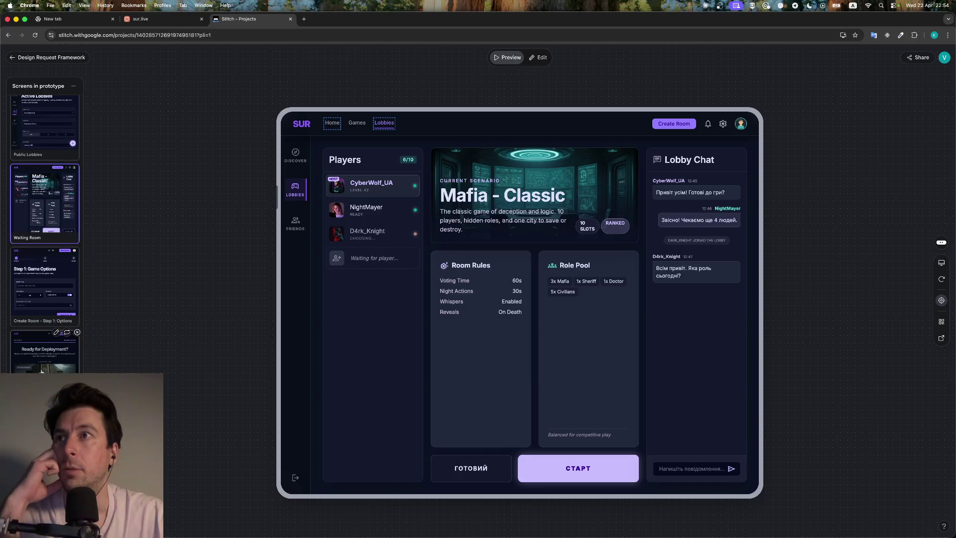
Remove the Ready for Deployment screen from the prototype, then preview Public Lobbies and Waiting Room
click(77, 333)
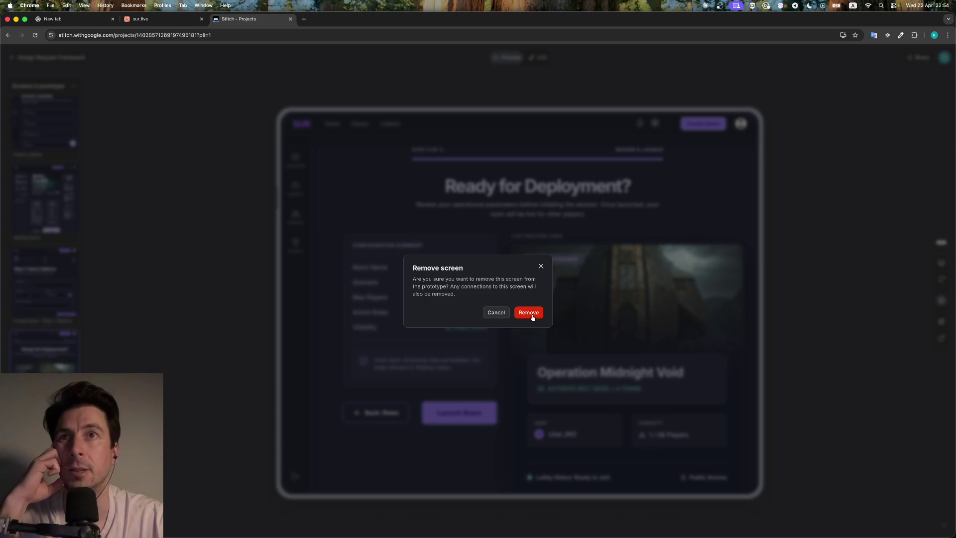
click(529, 313)
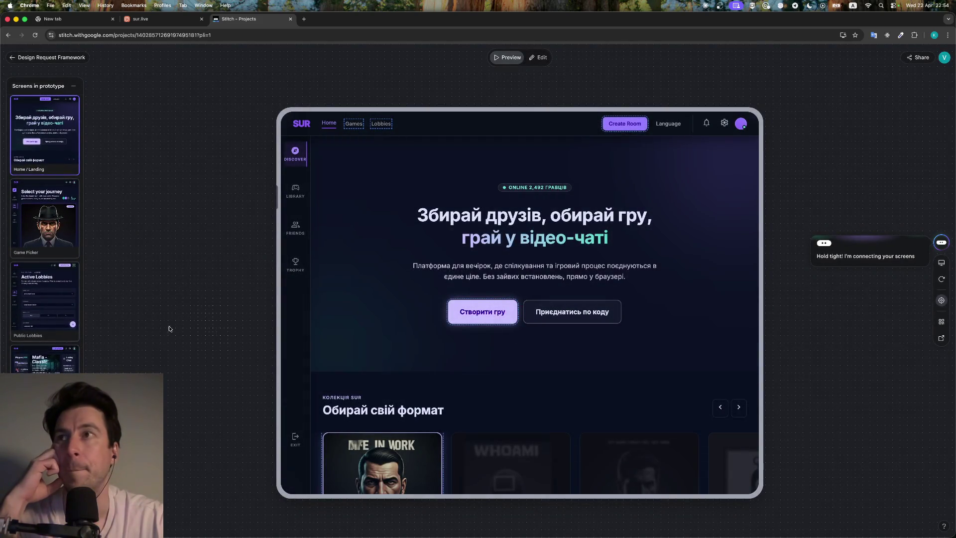
click(47, 299)
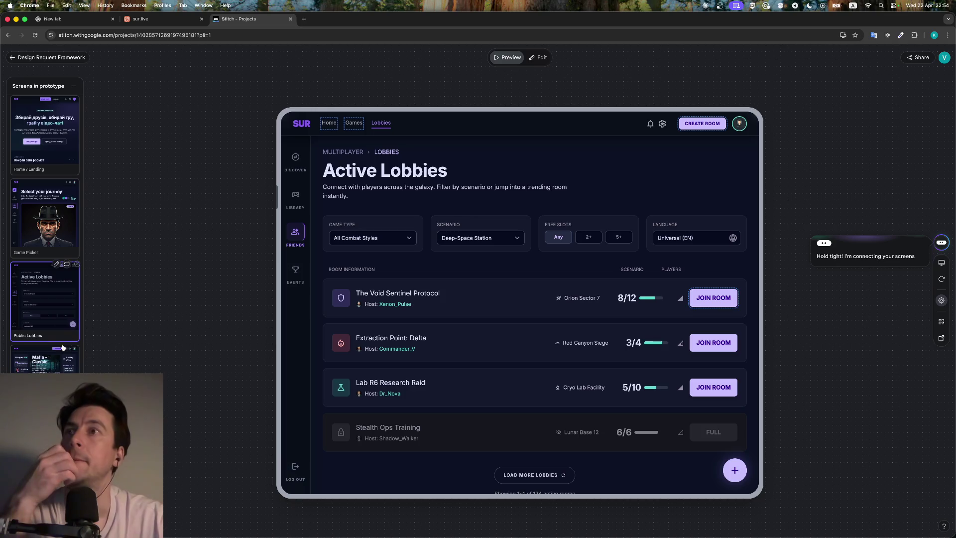
click(47, 358)
Preview the Step 1: Game Options screen, then return to the Design Request Framework canvas
scroll(42, 342, down, 2)
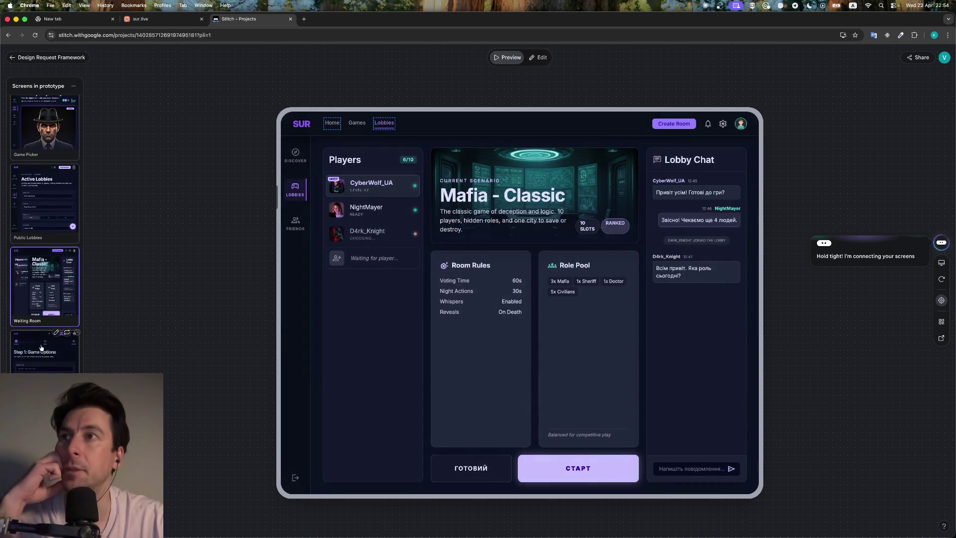
click(38, 366)
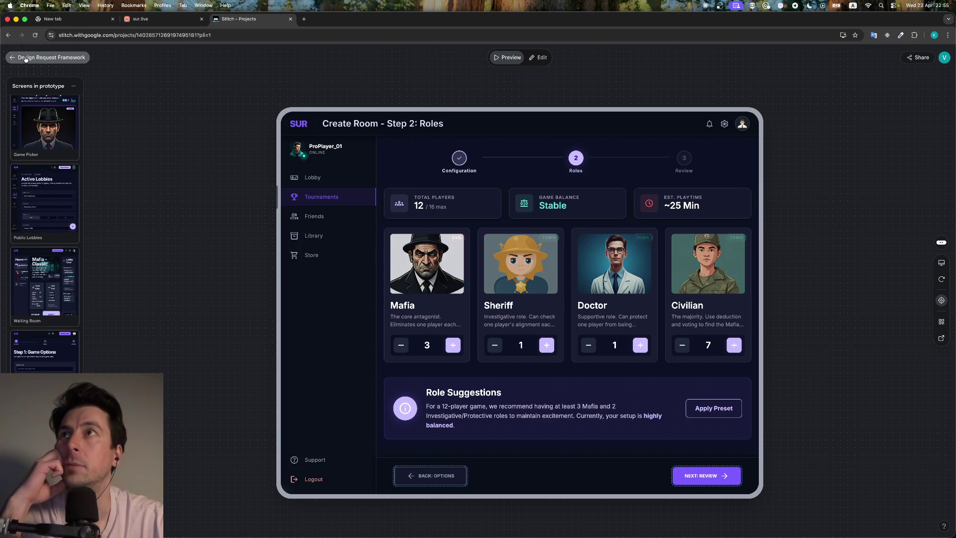
click(32, 58)
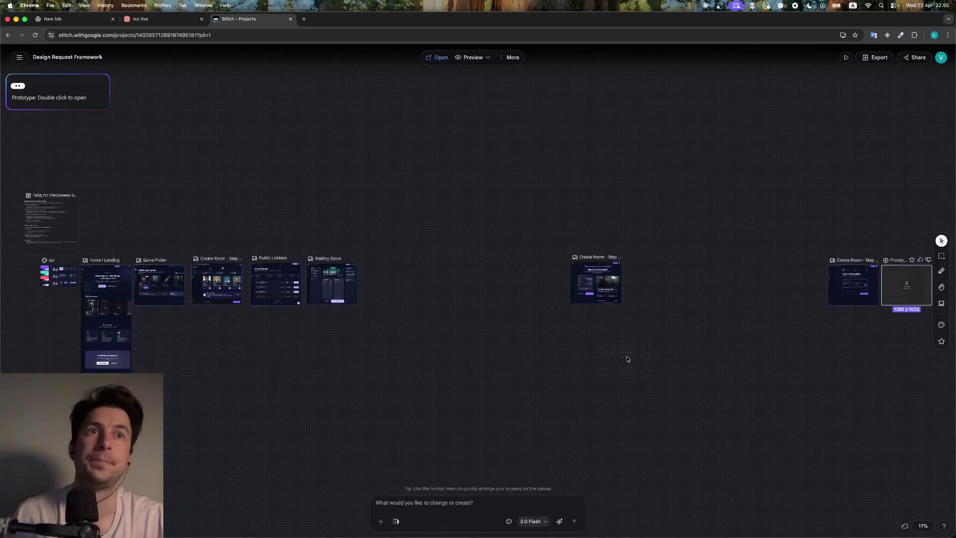
Delete the old prototype from the canvas
scroll(628, 359, right, 5)
right_click(672, 282)
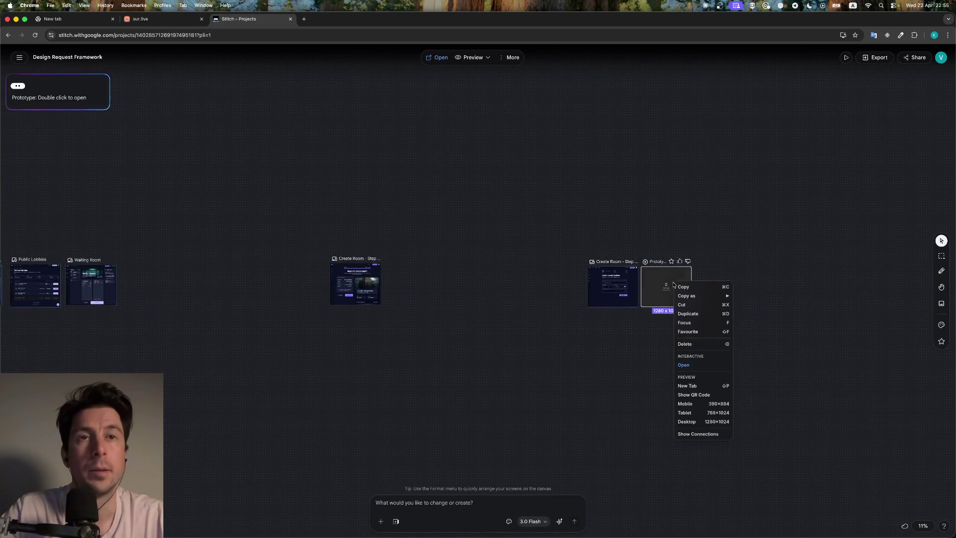
click(700, 344)
Delete the Create Room – Step 1: Game Options screen from the canvas
click(609, 276)
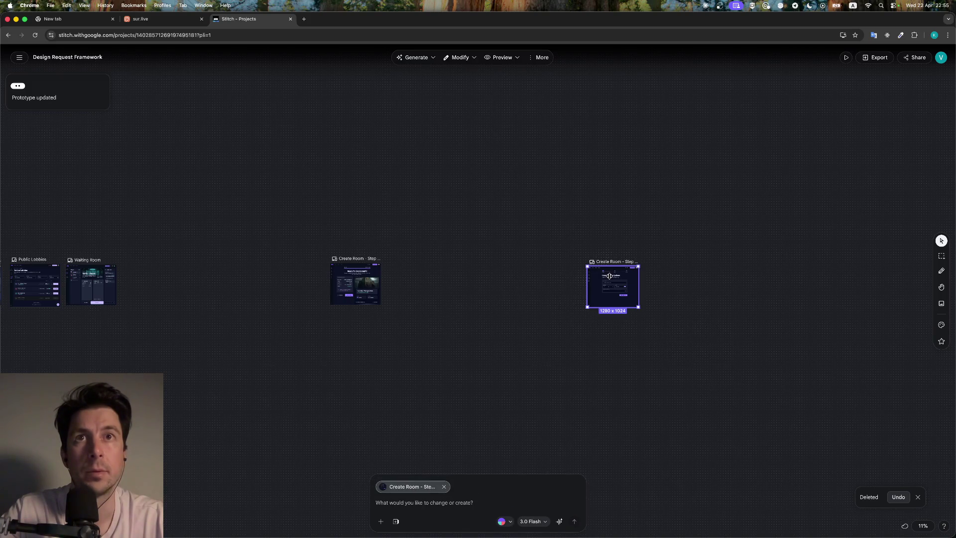
scroll(609, 276, up, 5)
scroll(610, 276, up, 2)
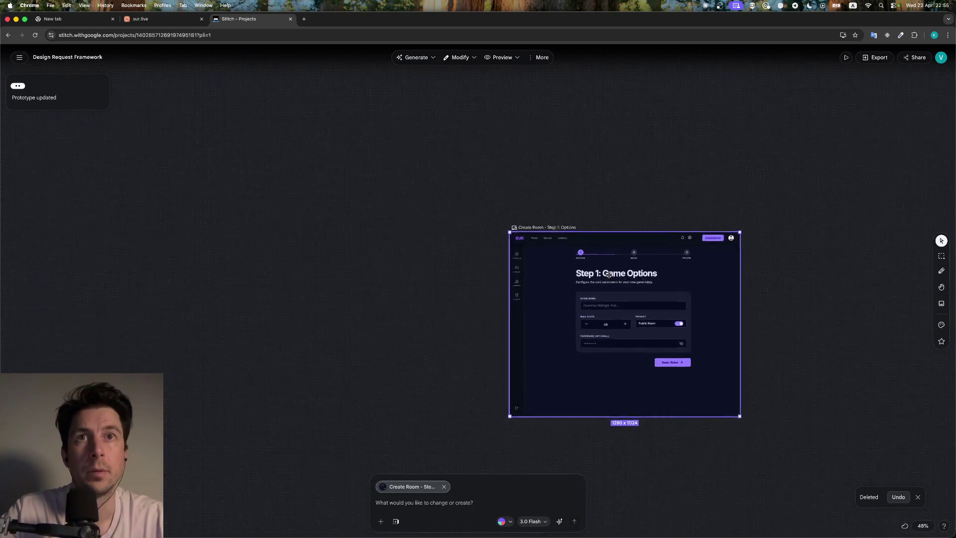
right_click(680, 278)
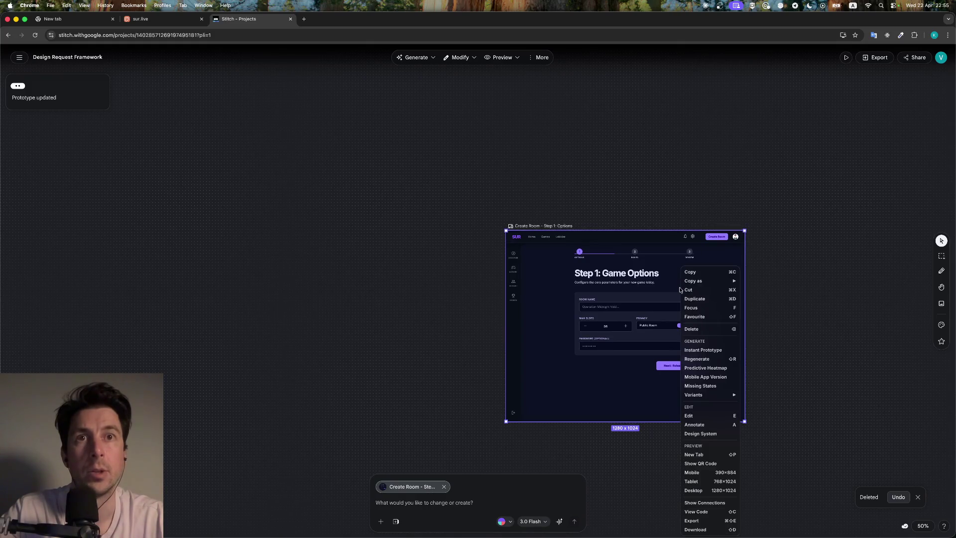
click(568, 422)
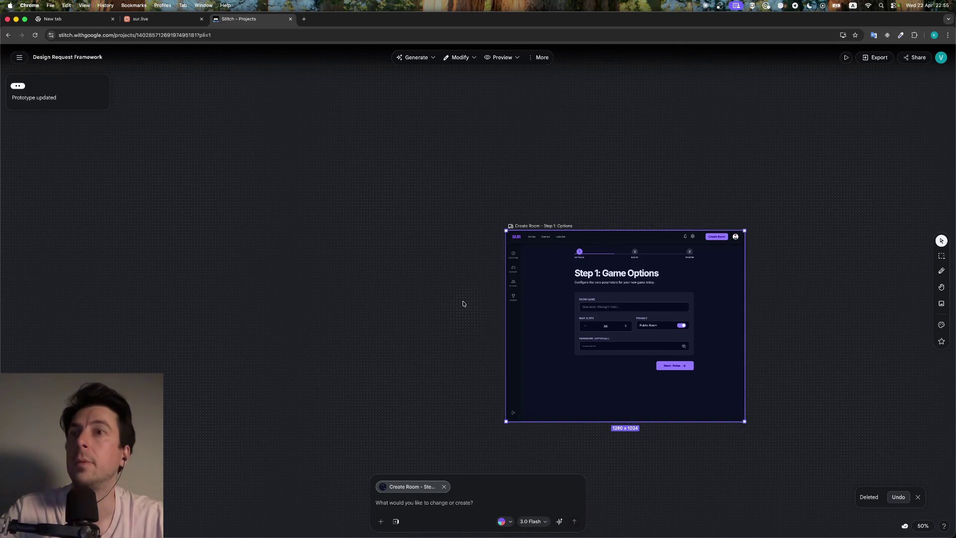
right_click(670, 314)
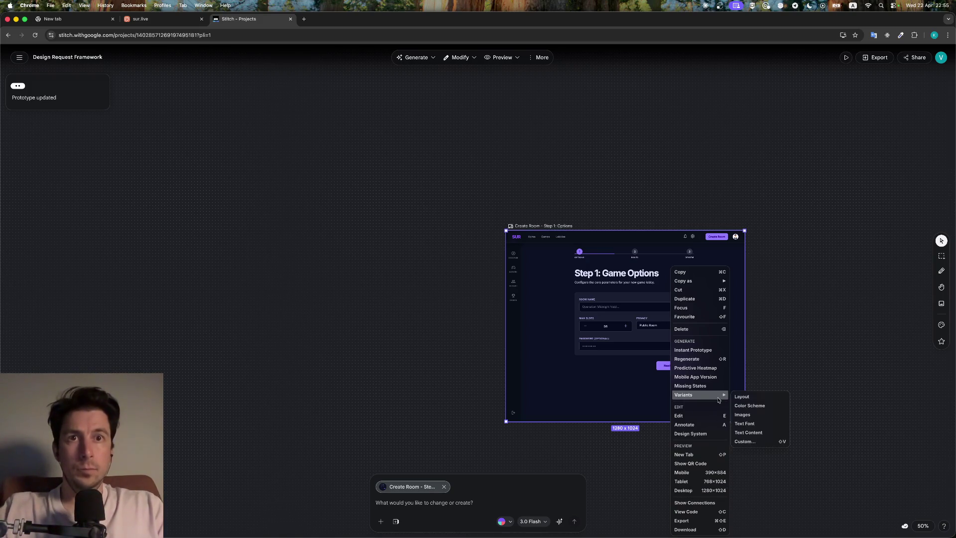
click(696, 329)
Move the Create Room – Step 3: Review frame below Public Lobbies and delete it
scroll(697, 330, down, 5)
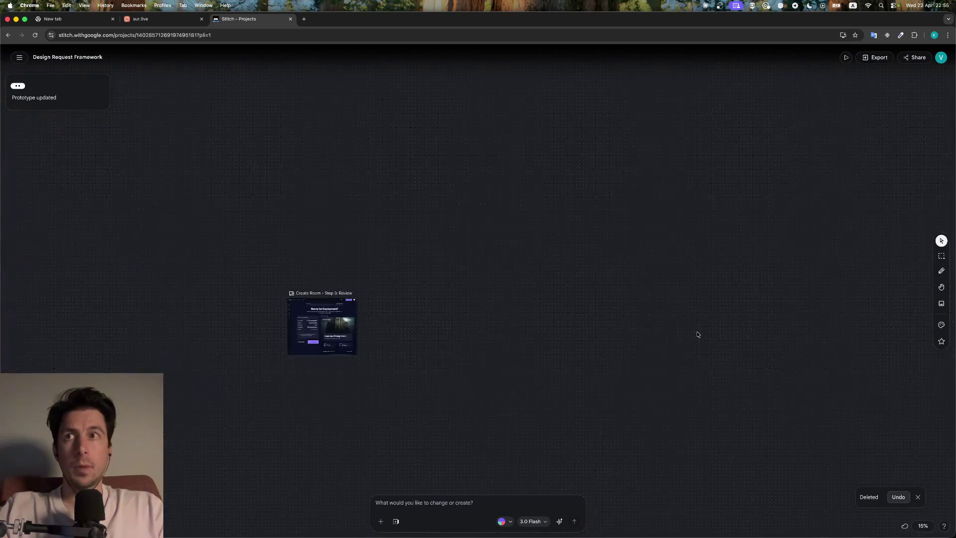
mouse_move(673, 311)
mouse_down()
mouse_move(361, 365)
mouse_move(231, 411)
mouse_move(112, 393)
mouse_up()
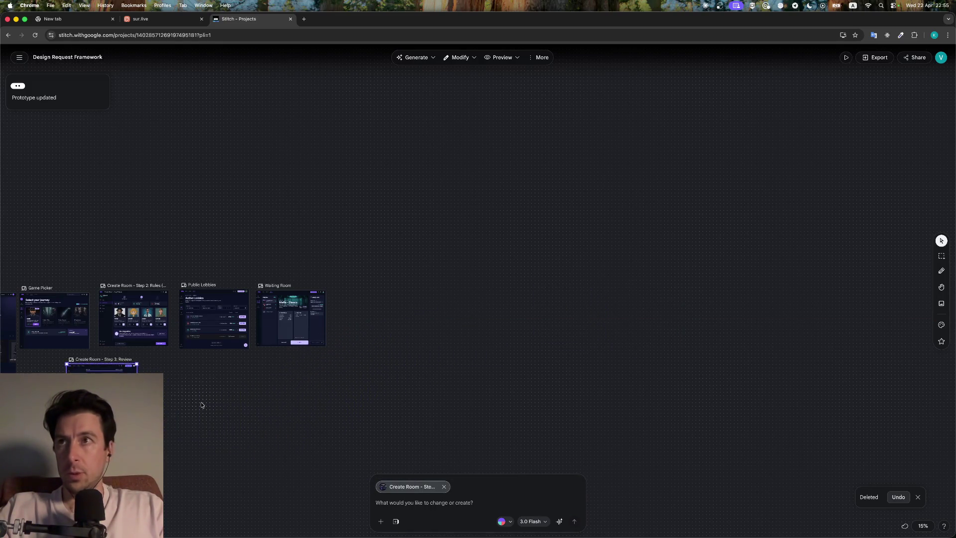
scroll(202, 405, down, 5)
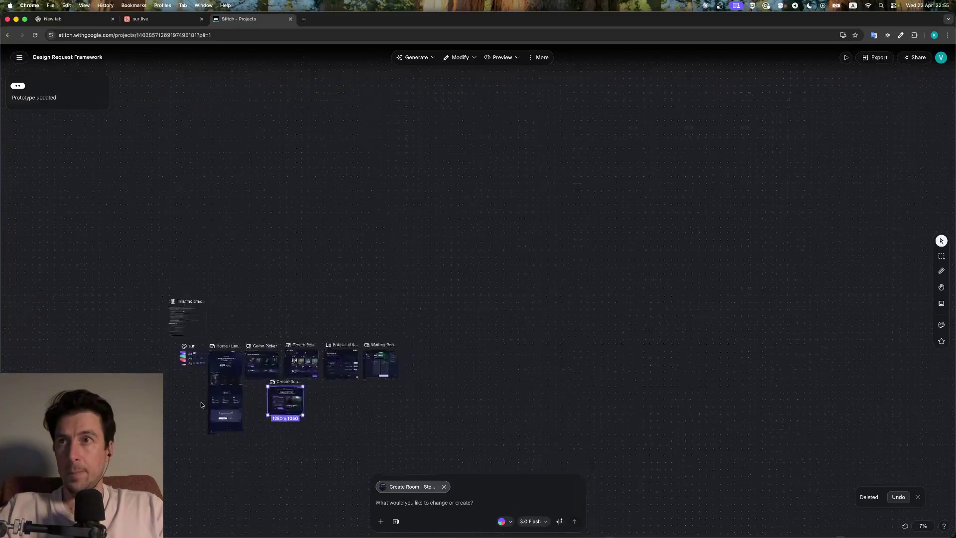
scroll(202, 405, up, 10)
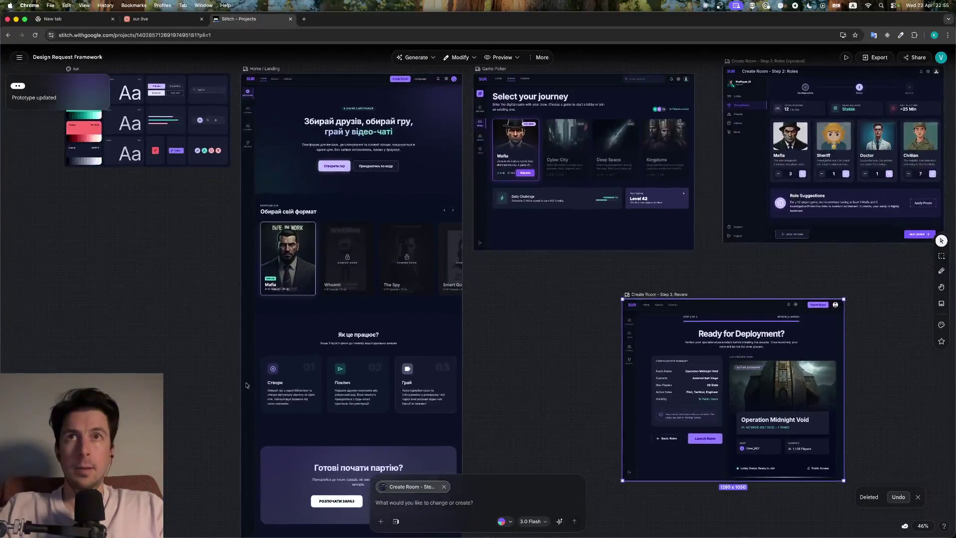
scroll(348, 398, right, 10)
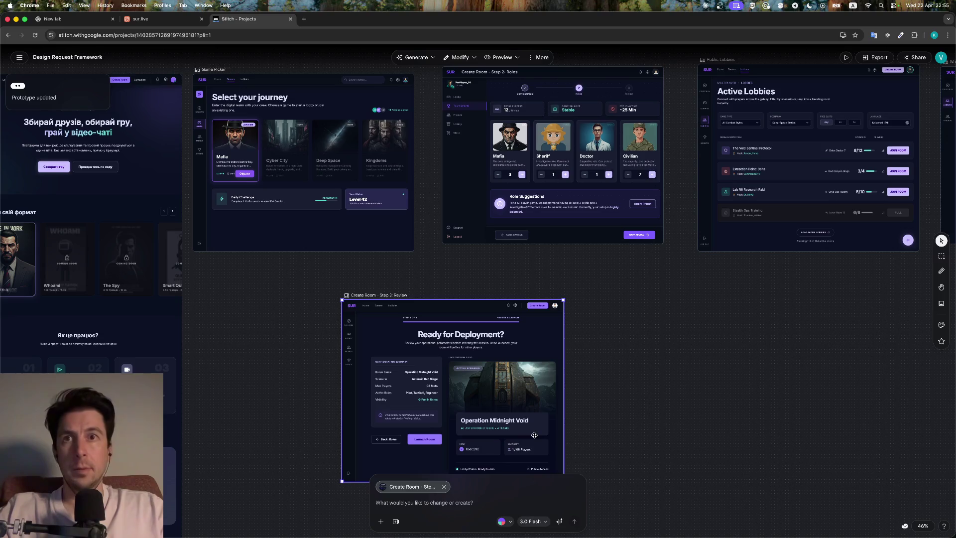
key(Delete)
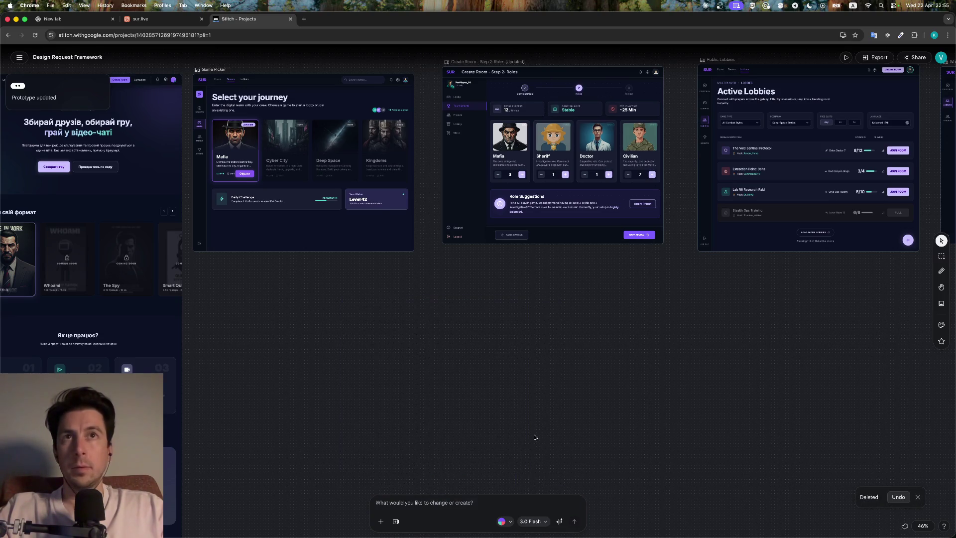
scroll(534, 435, right, 10)
scroll(534, 438, left, 10)
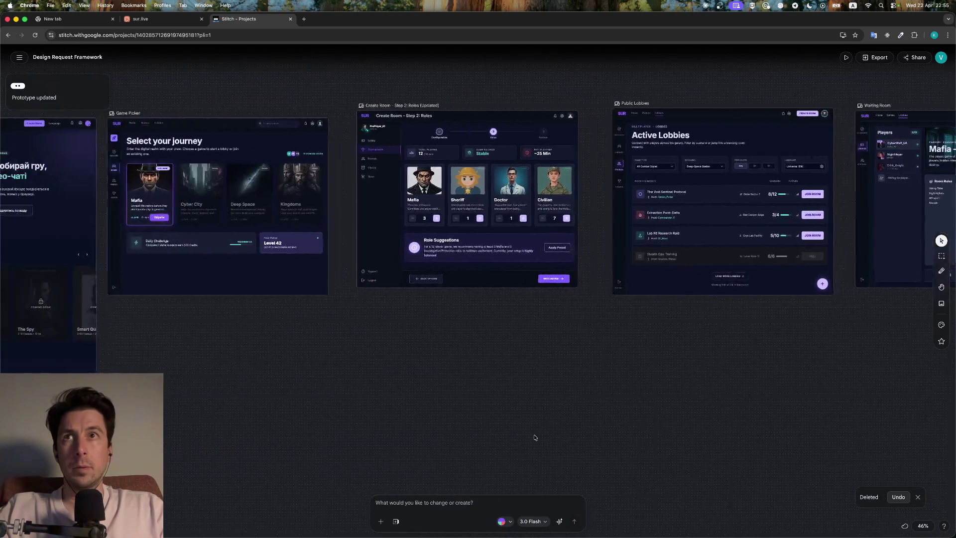
scroll(534, 437, down, 10)
scroll(534, 437, left, 3)
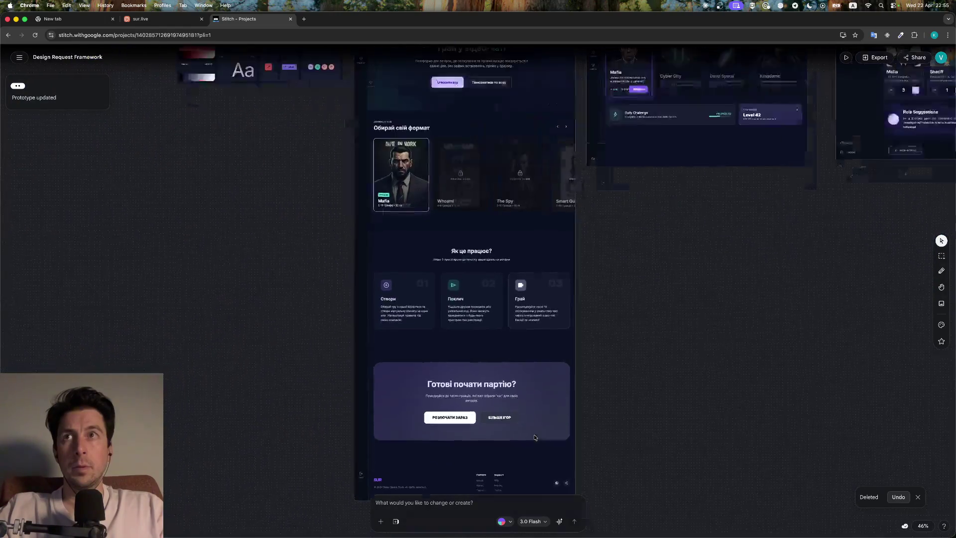
scroll(534, 438, up, 5)
scroll(534, 438, right, 10)
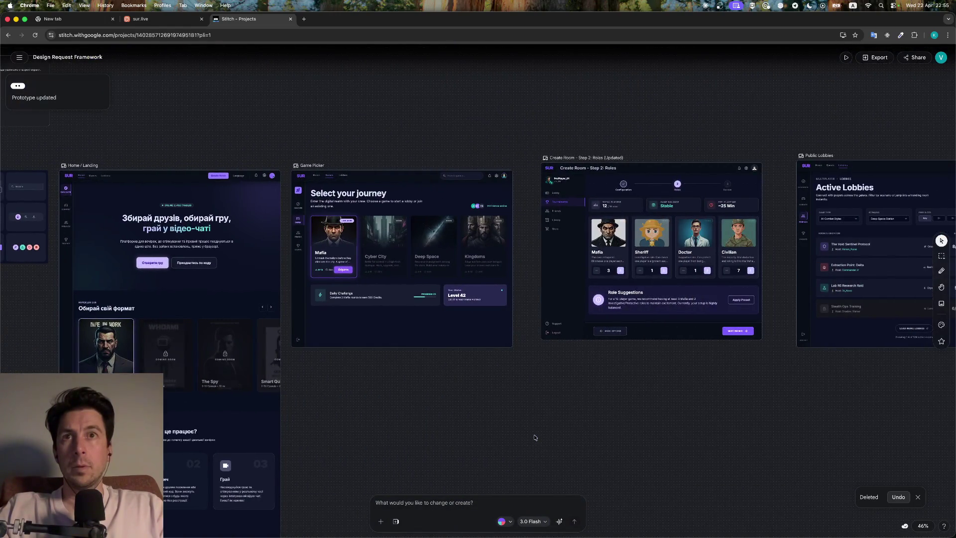
scroll(534, 437, down, 2)
scroll(534, 437, right, 2)
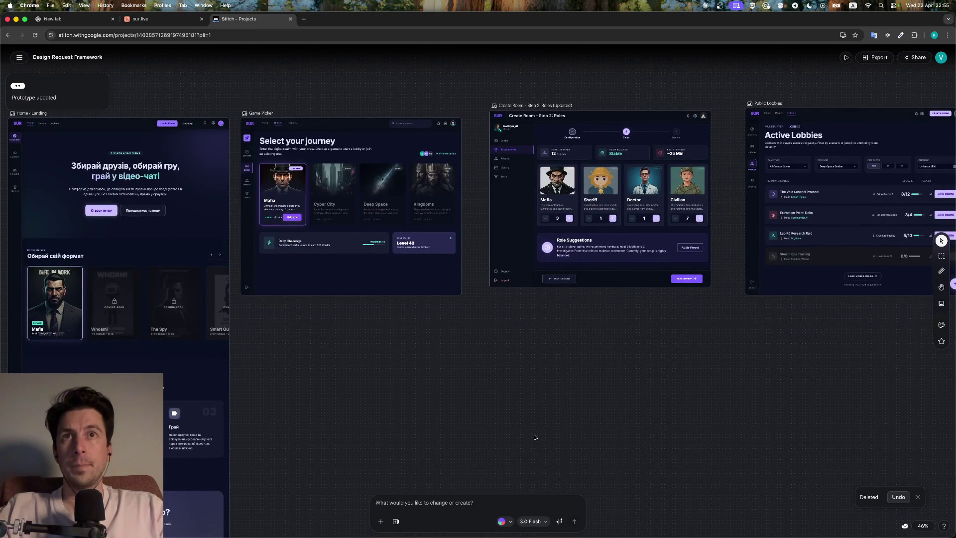
scroll(534, 437, right, 10)
scroll(533, 437, right, 4)
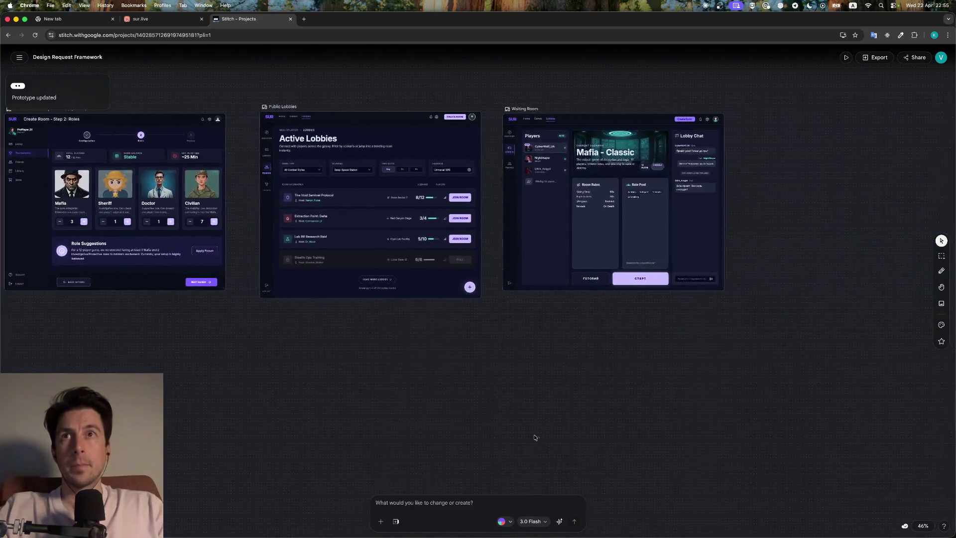
scroll(534, 437, left, 14)
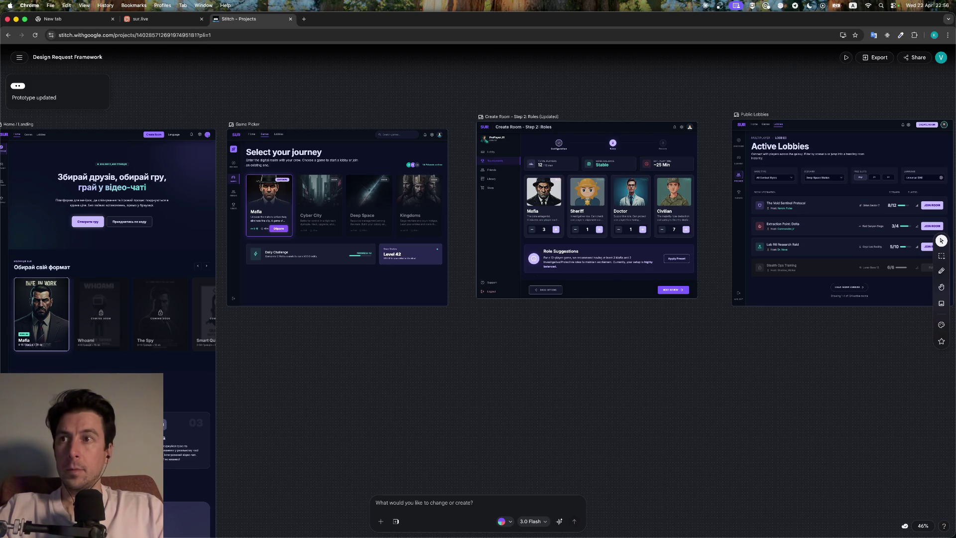
click(20, 57)
click(20, 57)
click(314, 191)
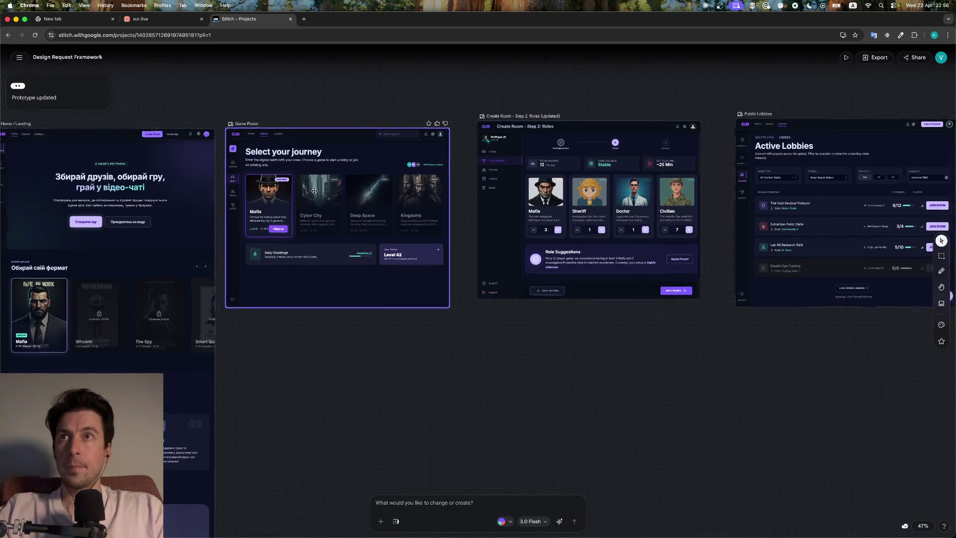
scroll(314, 191, down, 2)
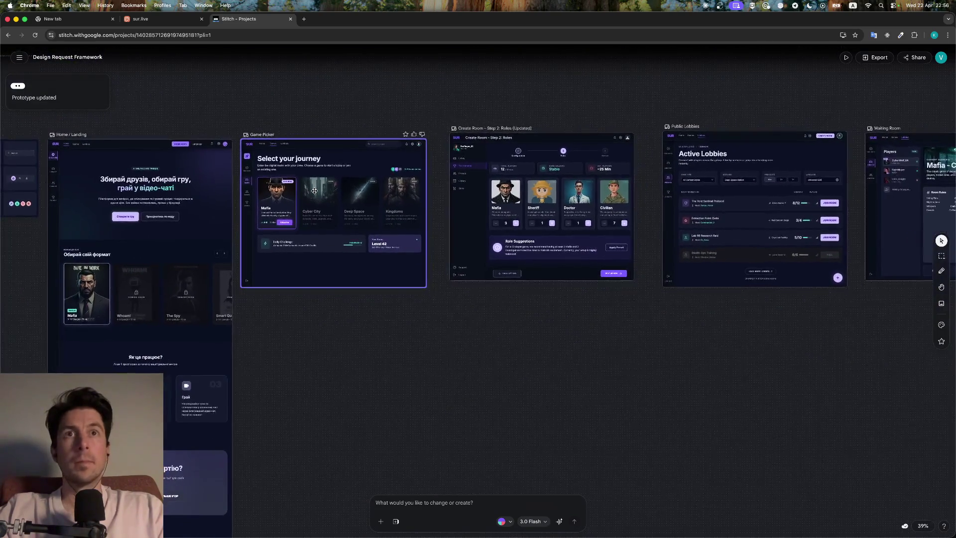
scroll(359, 195, right, 10)
scroll(583, 216, up, 5)
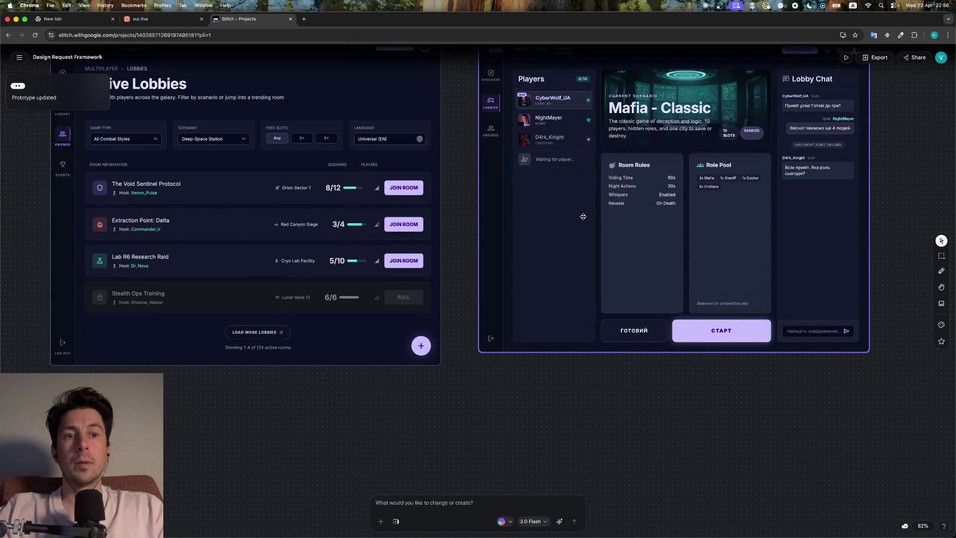
scroll(583, 217, down, 1)
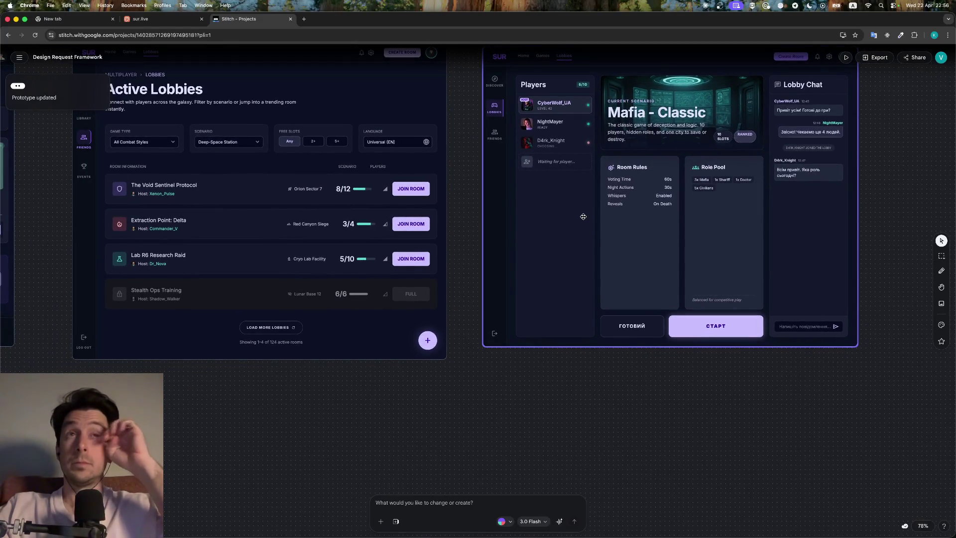
scroll(614, 247, up, 1)
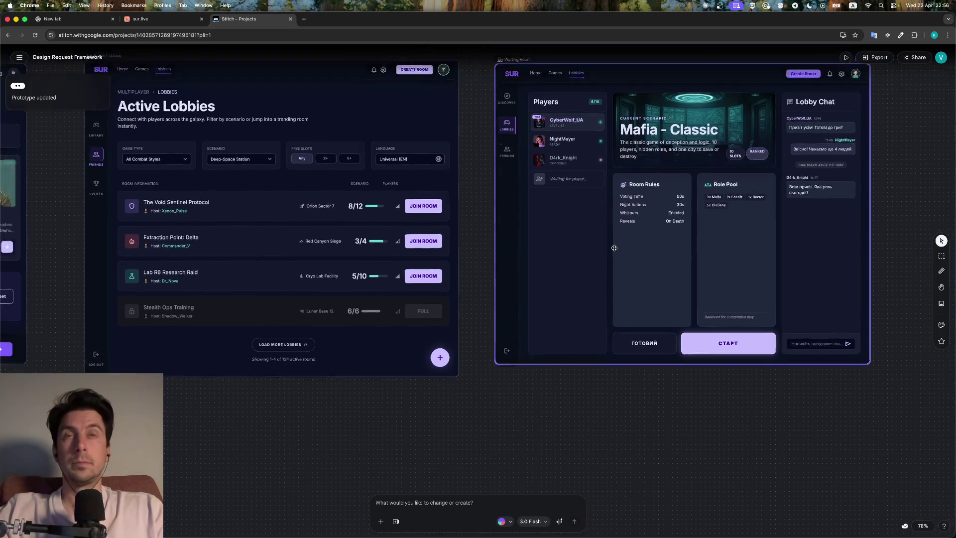
scroll(614, 247, left, 10)
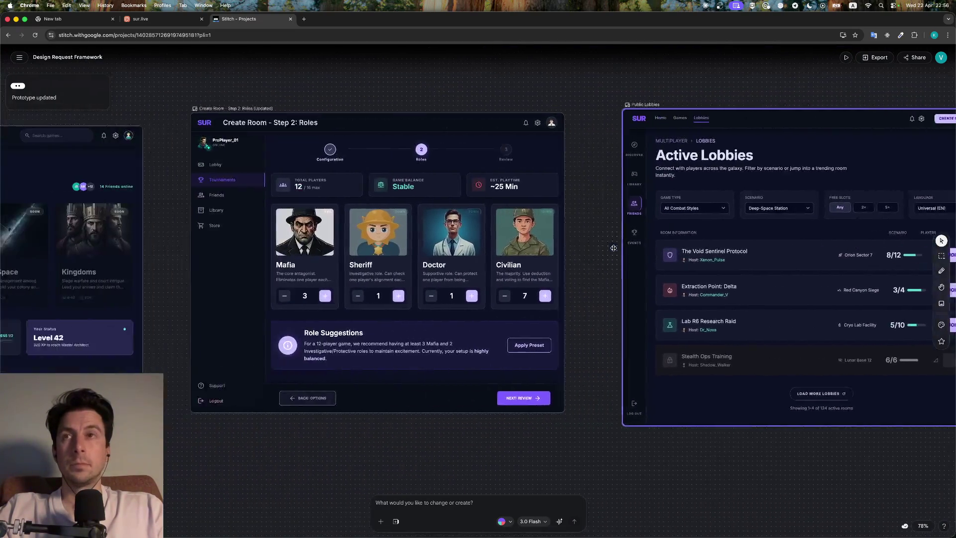
scroll(614, 247, left, 8)
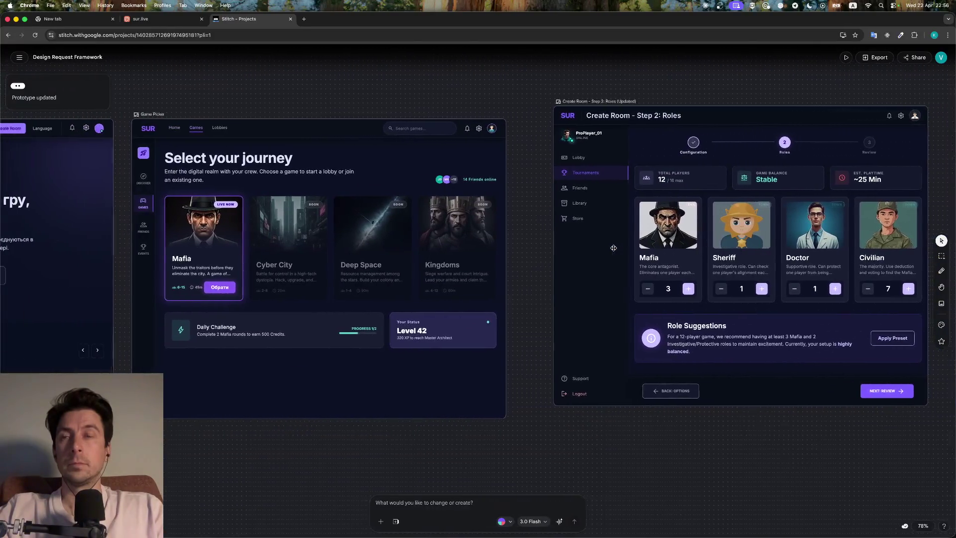
scroll(614, 247, left, 1)
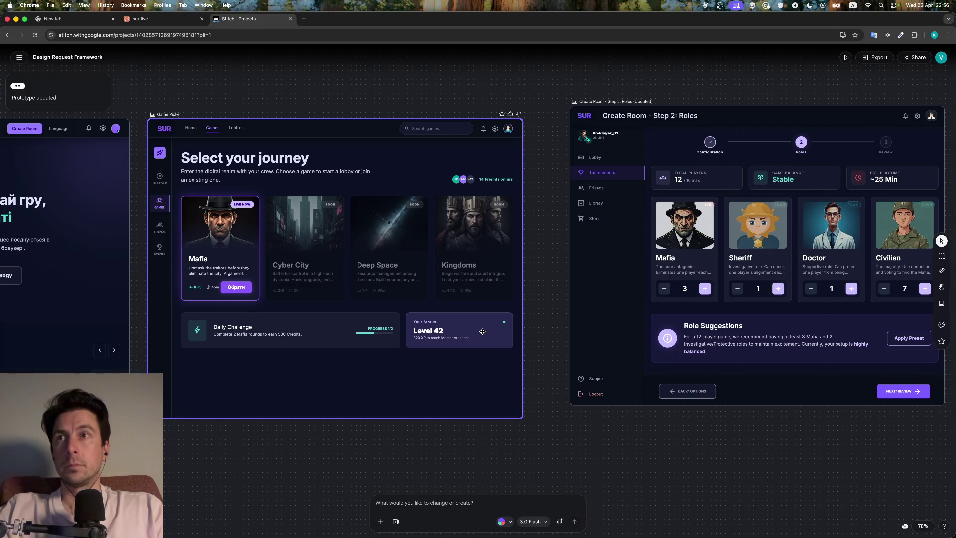
scroll(483, 331, left, 10)
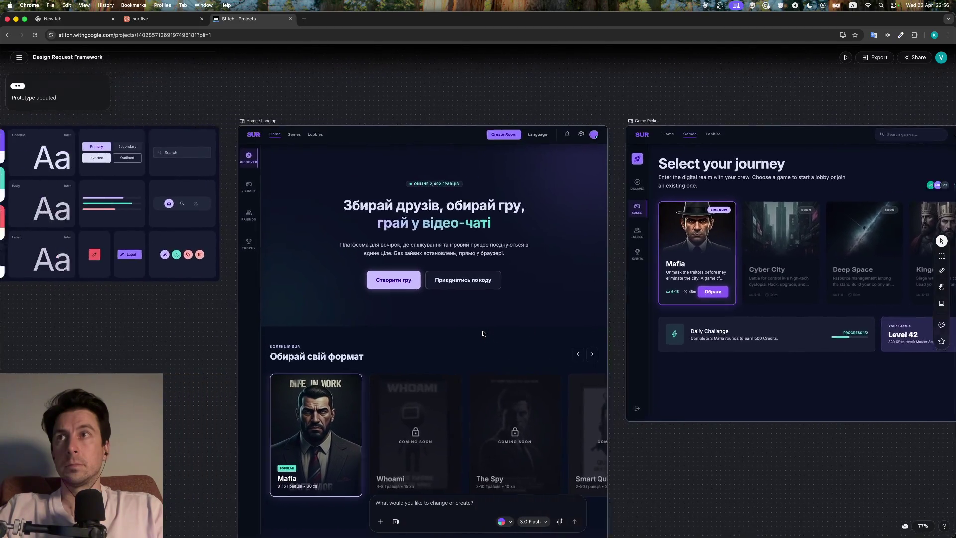
scroll(483, 333, left, 3)
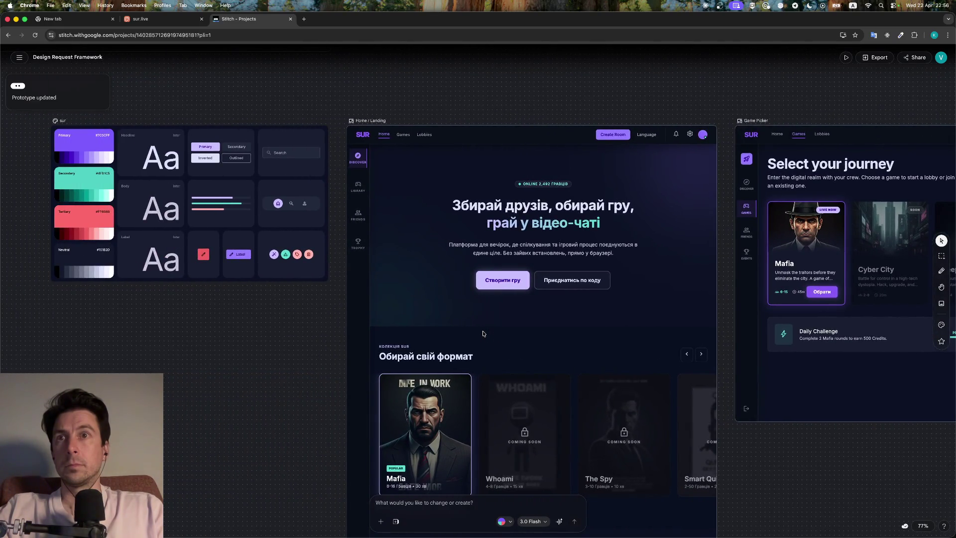
scroll(482, 332, down, 5)
scroll(482, 332, right, 3)
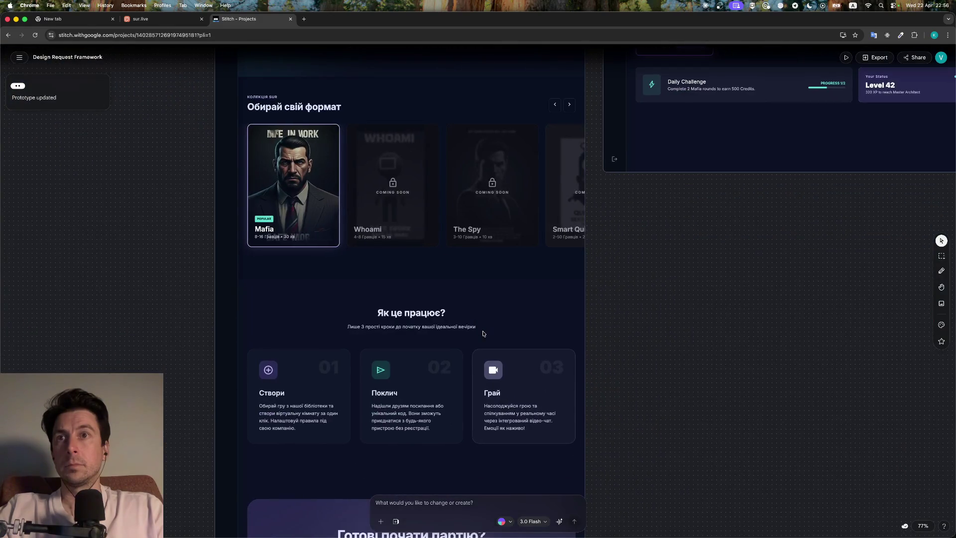
scroll(483, 334, up, 4)
scroll(482, 333, right, 3)
ctrl+scroll(482, 331, down, 2)
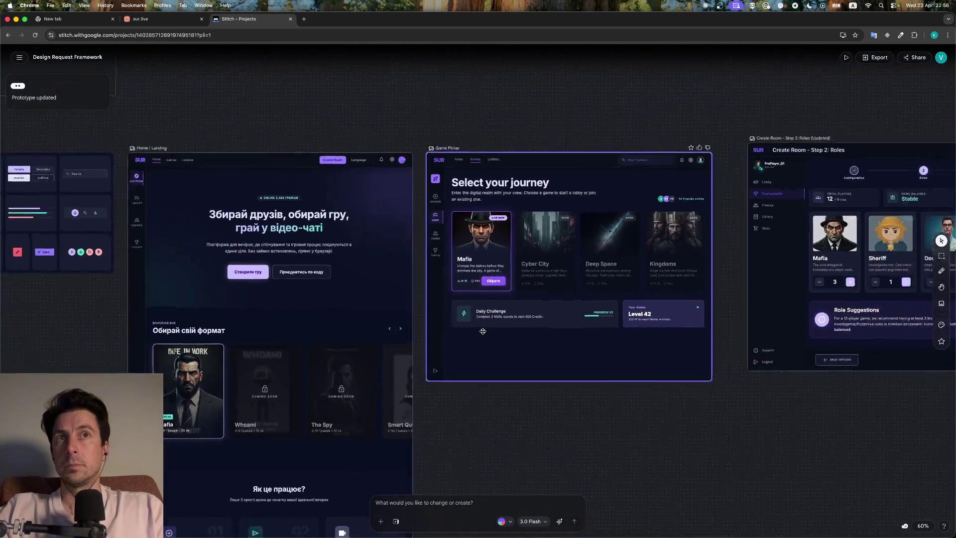
Pan across the canvas to review every SUR screen, then open the Share Project dialog
ctrl+scroll(483, 331, down, 2)
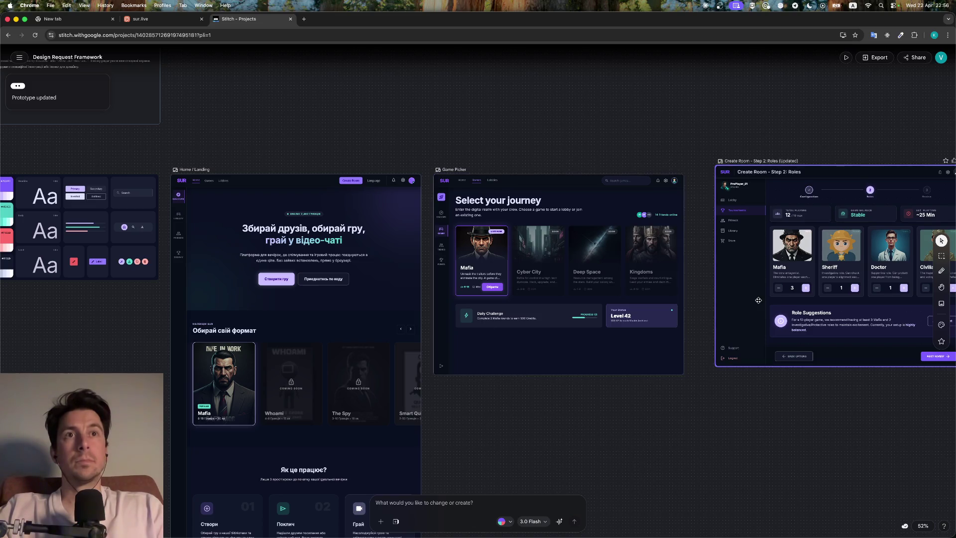
scroll(758, 300, right, 10)
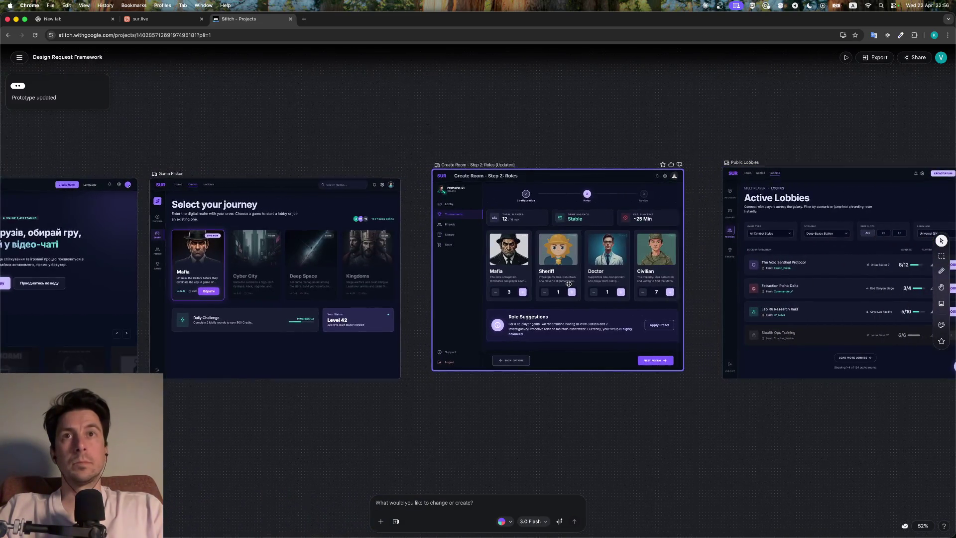
scroll(569, 283, up, 5)
scroll(562, 272, down, 4)
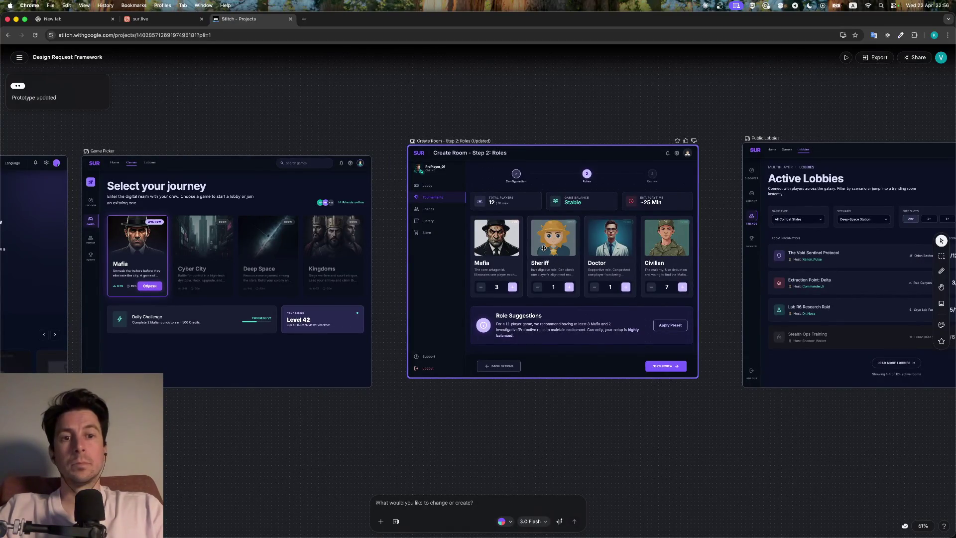
scroll(599, 275, right, 20)
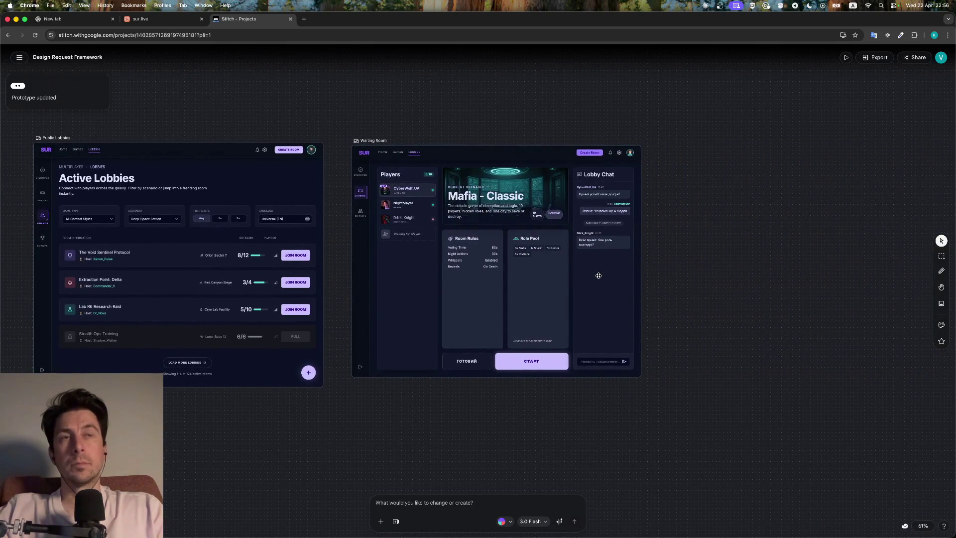
scroll(629, 288, left, 20)
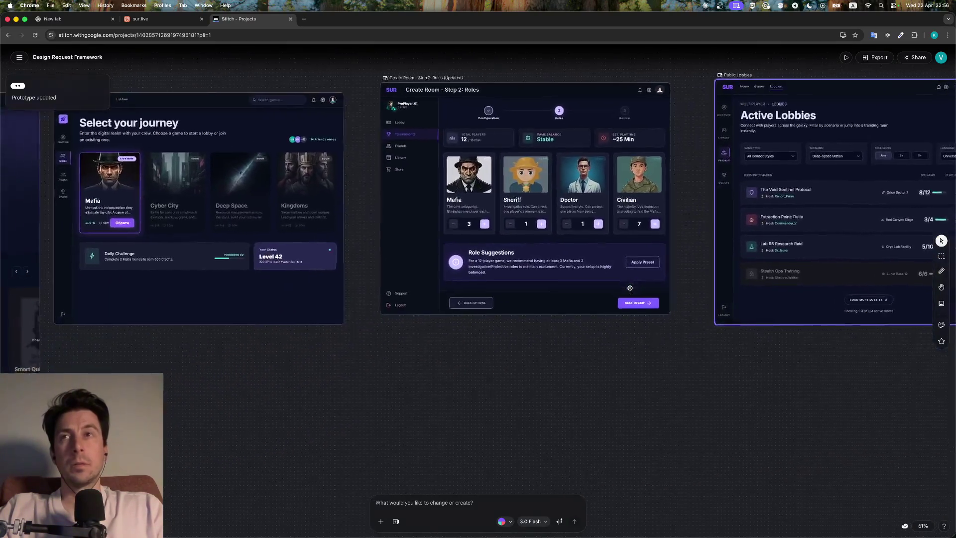
scroll(630, 287, left, 15)
scroll(630, 288, down, 5)
scroll(630, 287, down, 10)
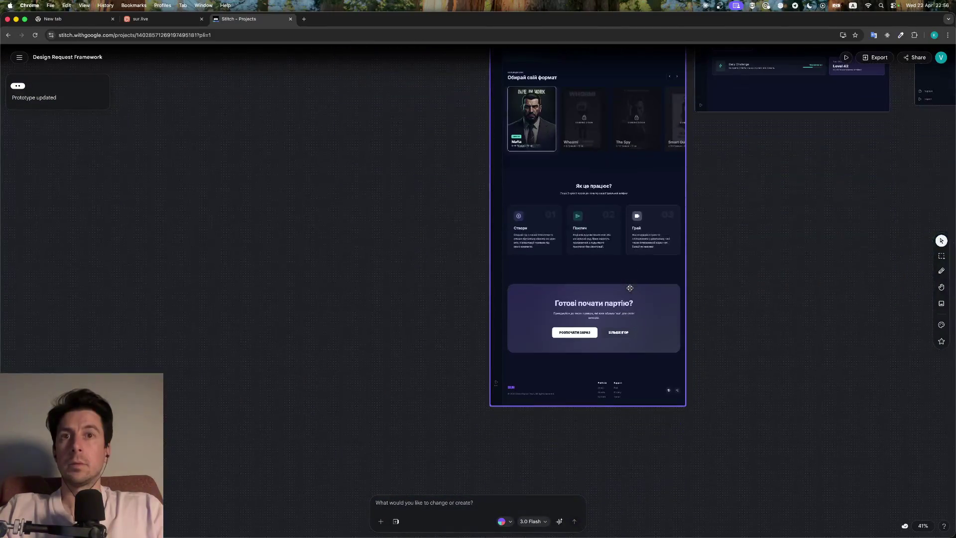
scroll(630, 288, up, 15)
scroll(629, 288, right, 5)
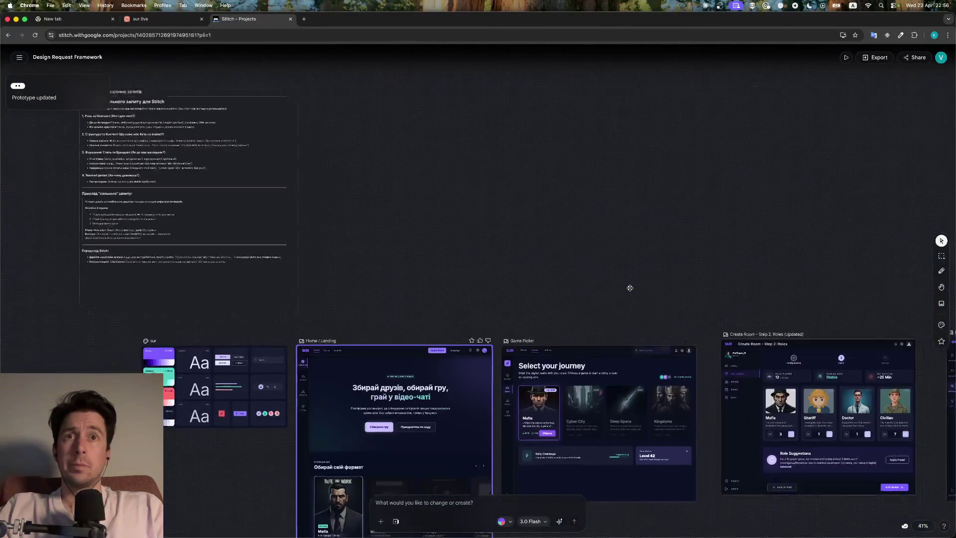
scroll(629, 288, down, 6)
scroll(630, 287, right, 17)
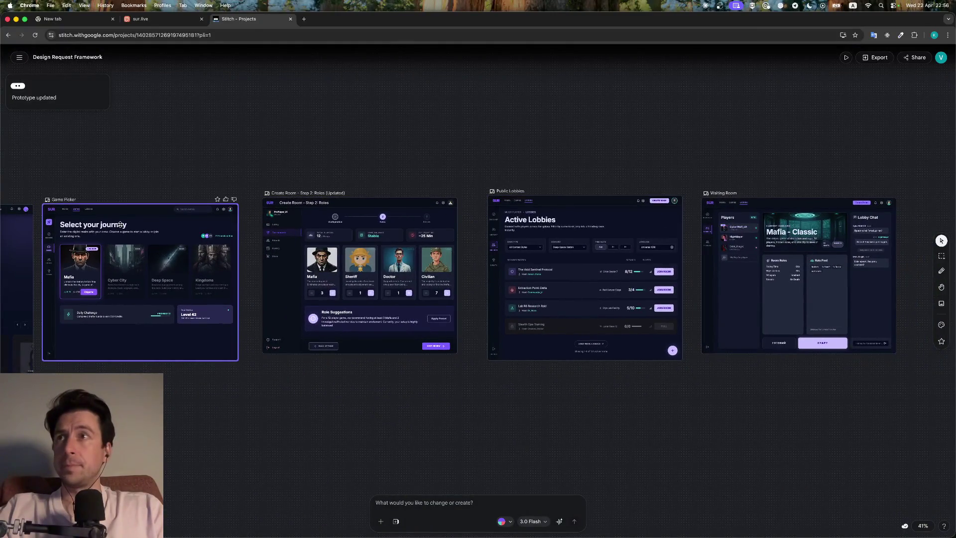
scroll(120, 225, right, 1)
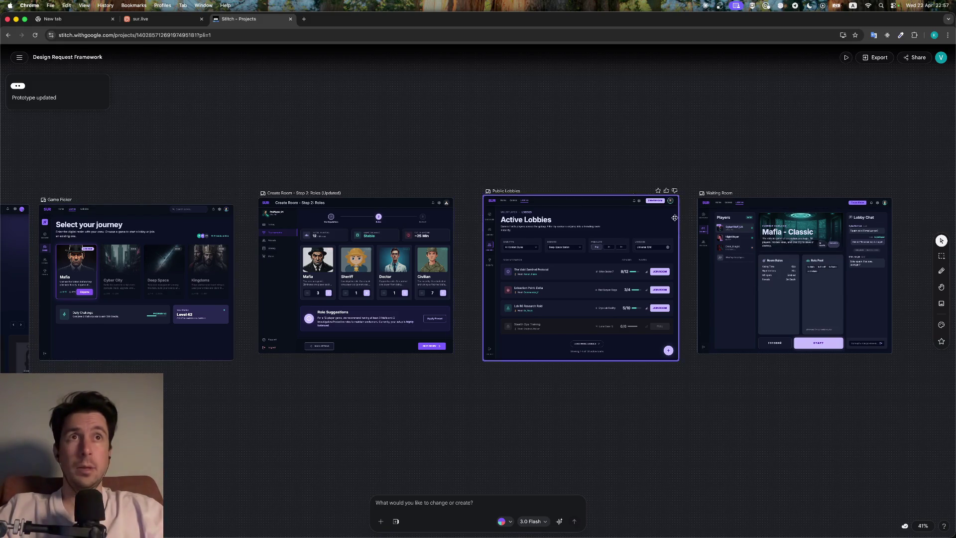
click(916, 57)
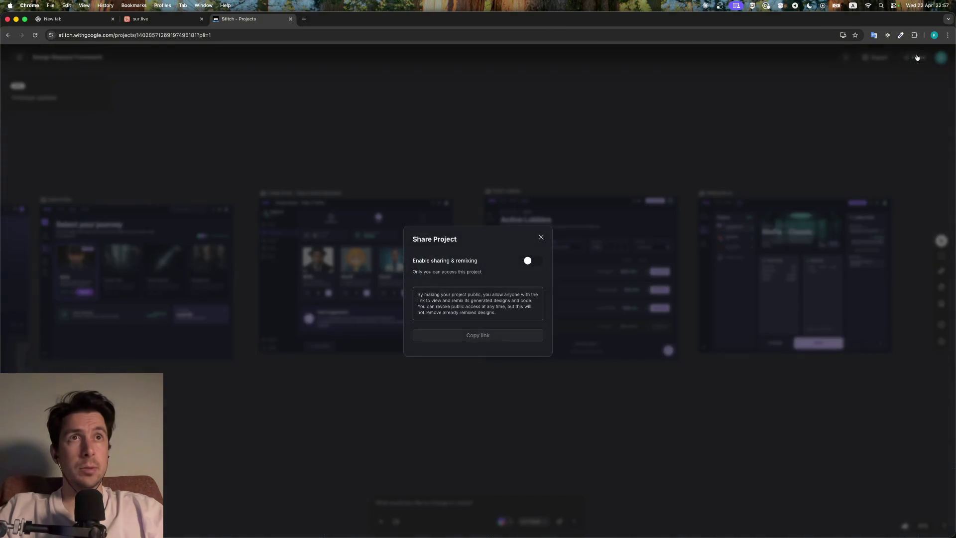
Close the Share dialog, open Export, and select all canvas screens with Cmd+A
click(890, 82)
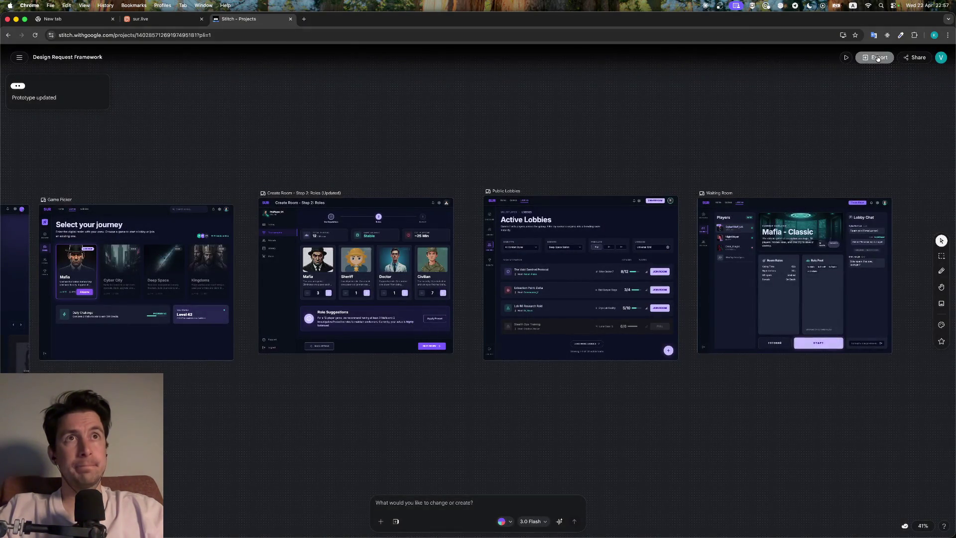
click(877, 58)
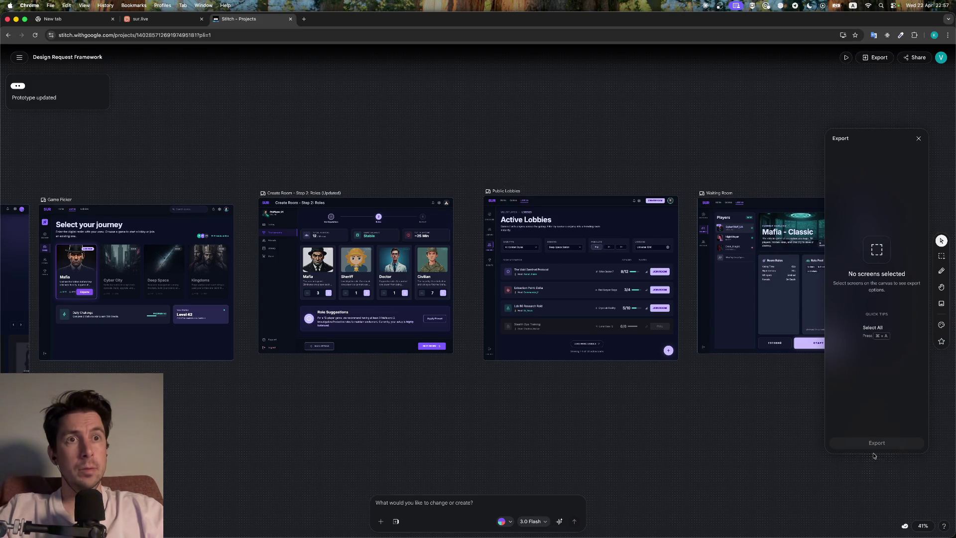
key(super+a)
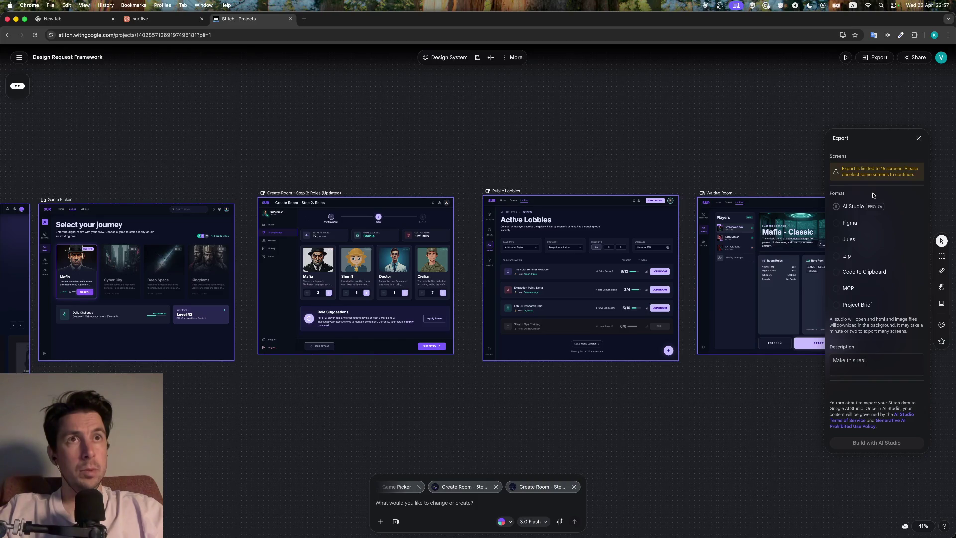
scroll(822, 214, left, 10)
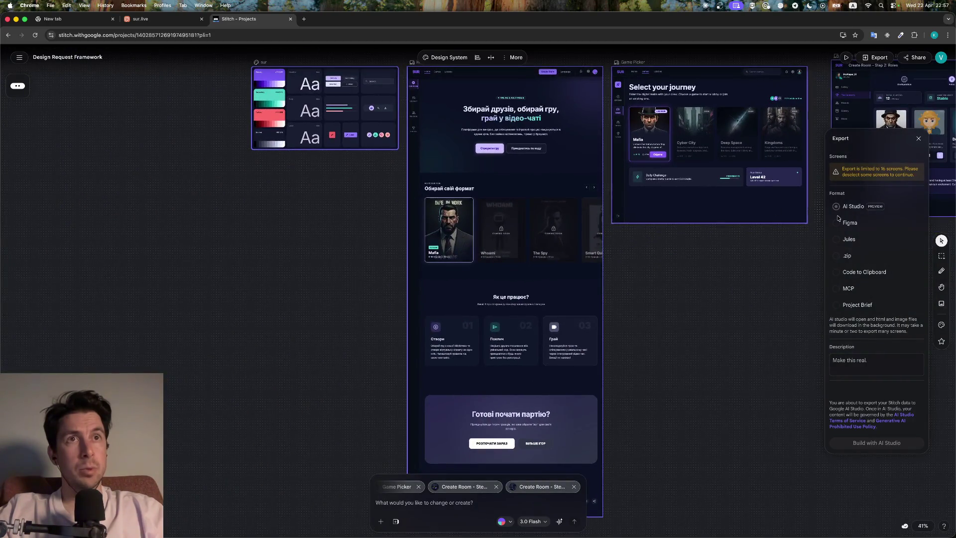
scroll(567, 270, down, 10)
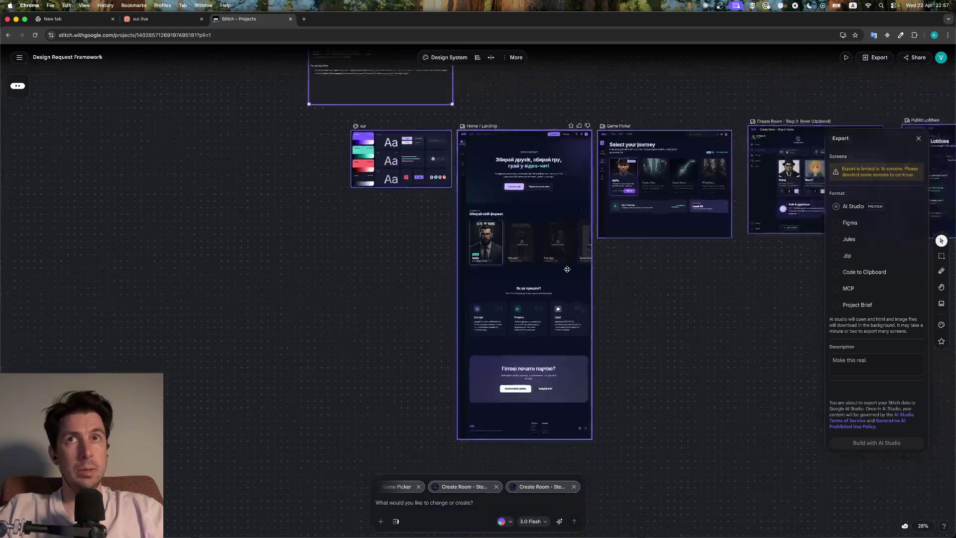
scroll(567, 269, up, 5)
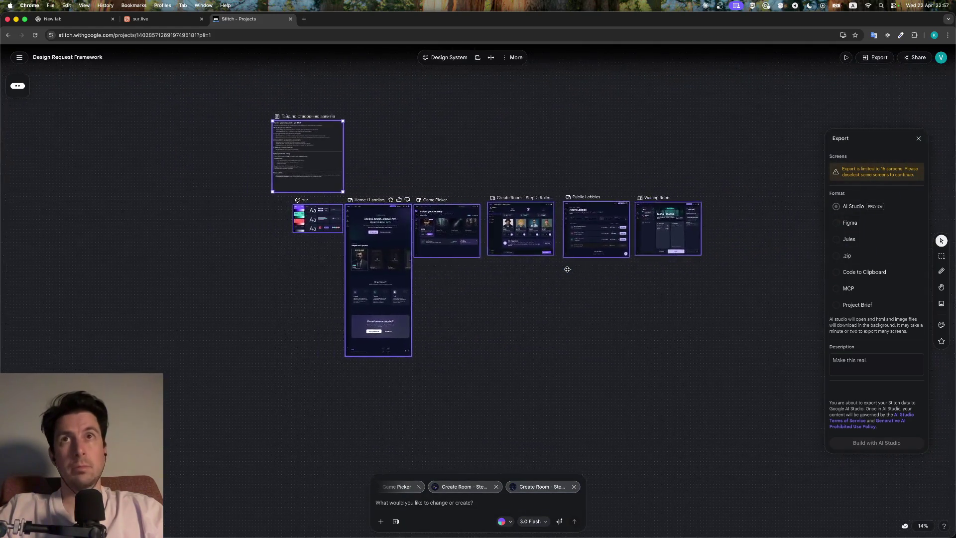
scroll(567, 271, up, 2)
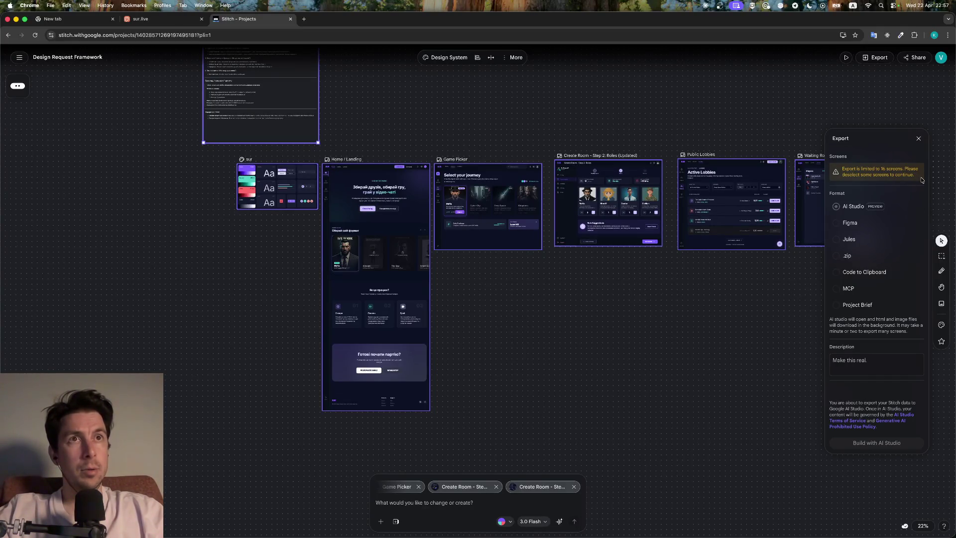
scroll(559, 301, up, 3)
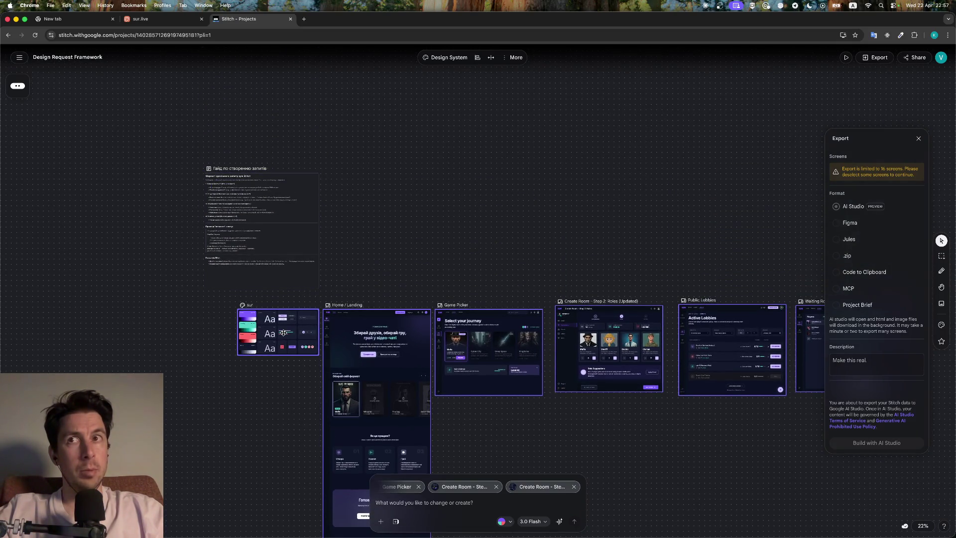
scroll(376, 472, right, 4)
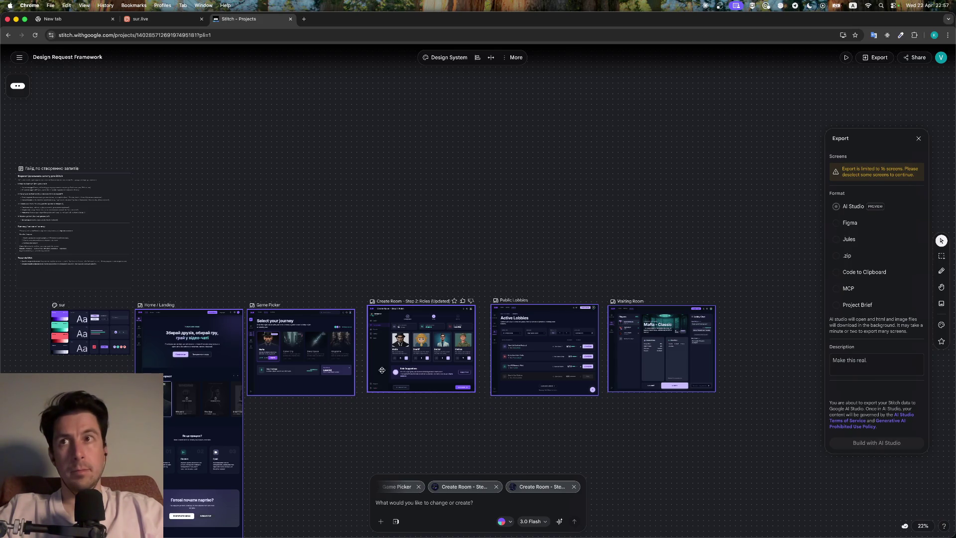
scroll(349, 400, down, 3)
shift+click(234, 409)
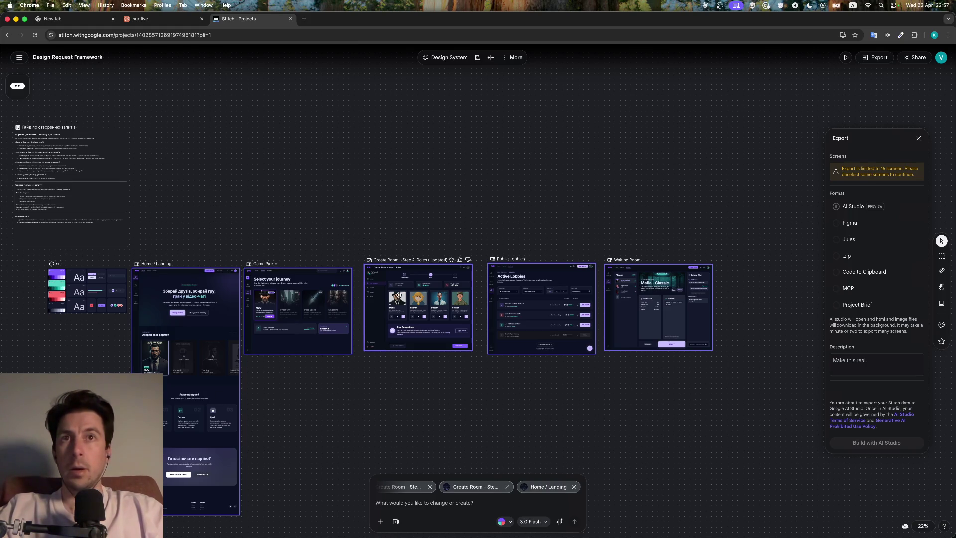
shift+click(677, 338)
shift+click(685, 344)
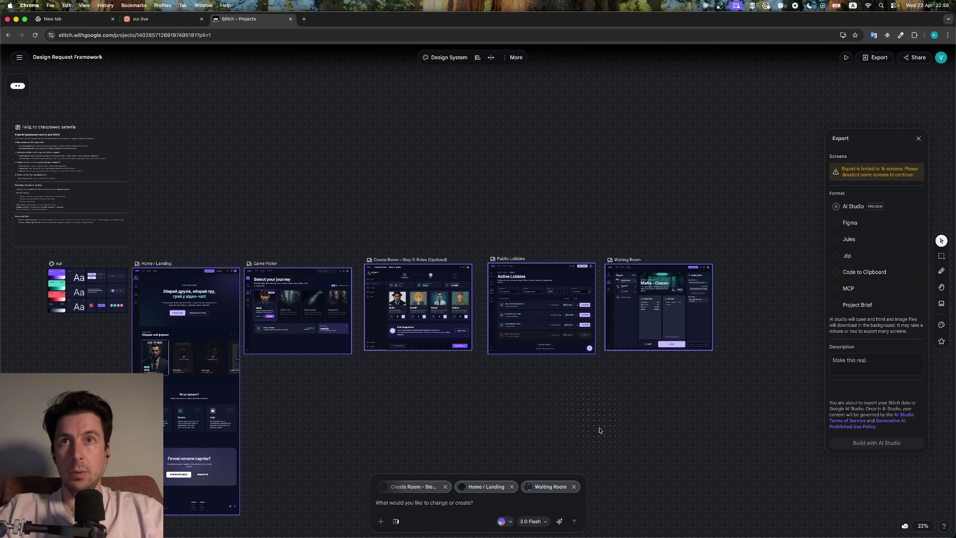
Select only the Waiting Room screen and preview it at desktop size
click(619, 383)
click(623, 327)
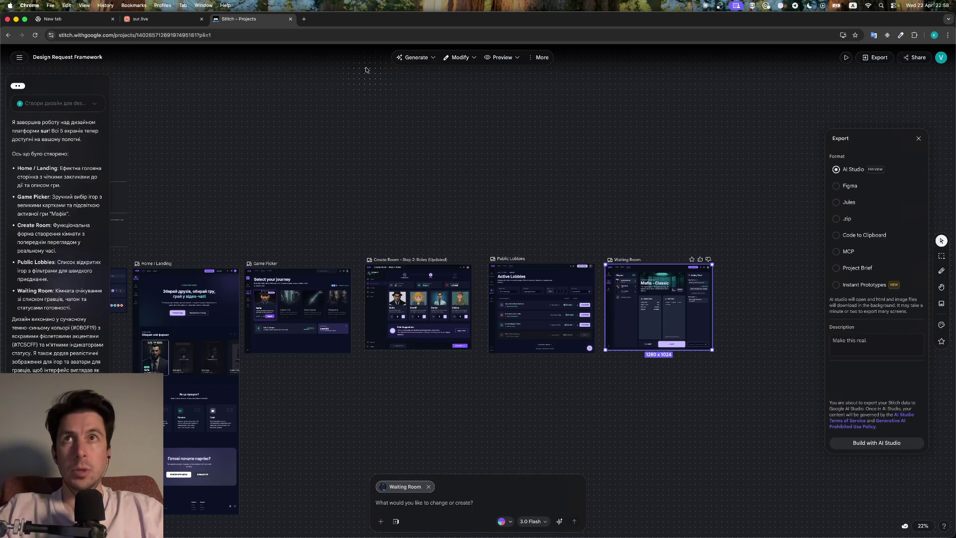
click(432, 59)
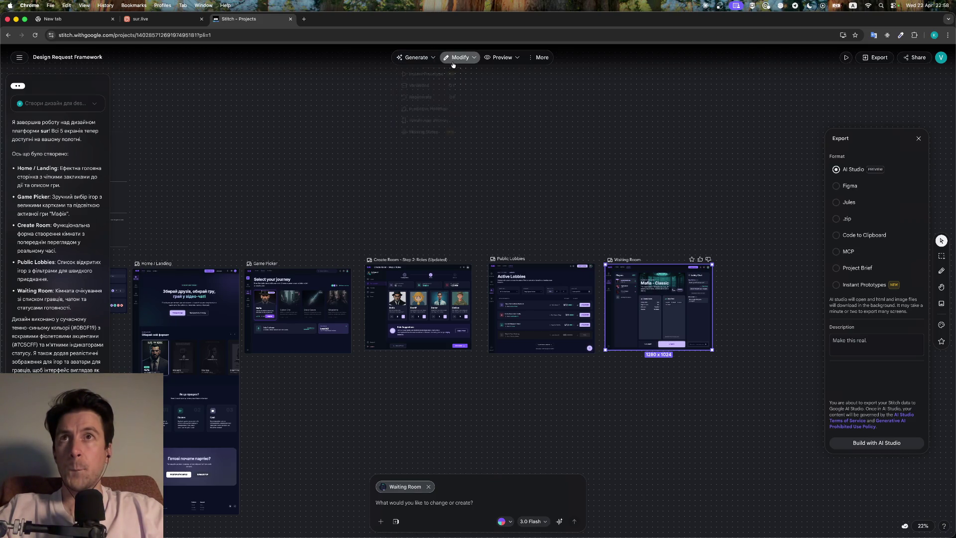
click(474, 59)
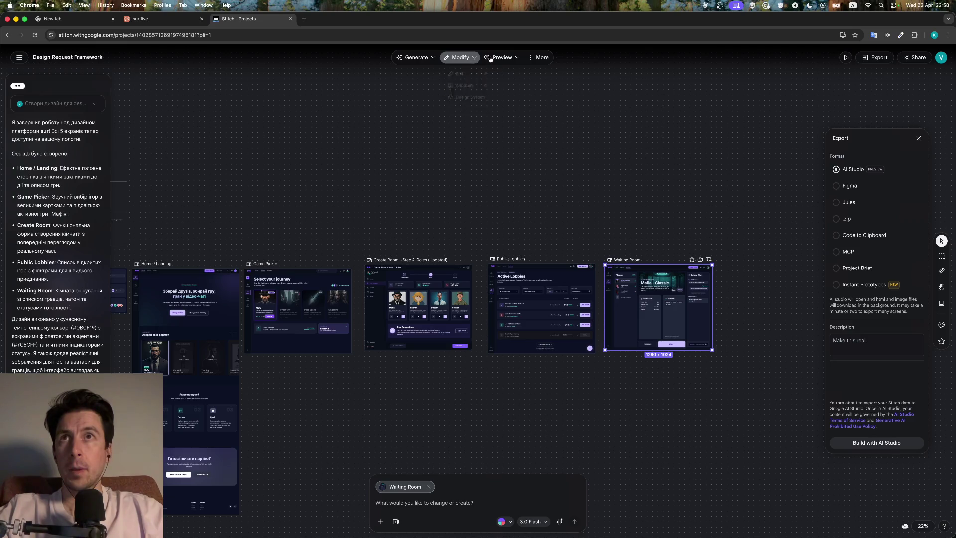
click(518, 58)
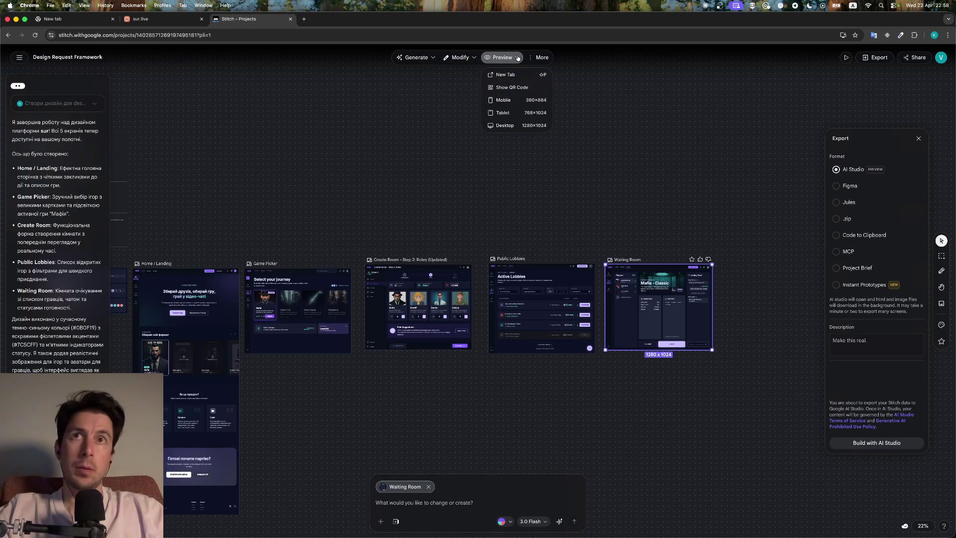
click(522, 129)
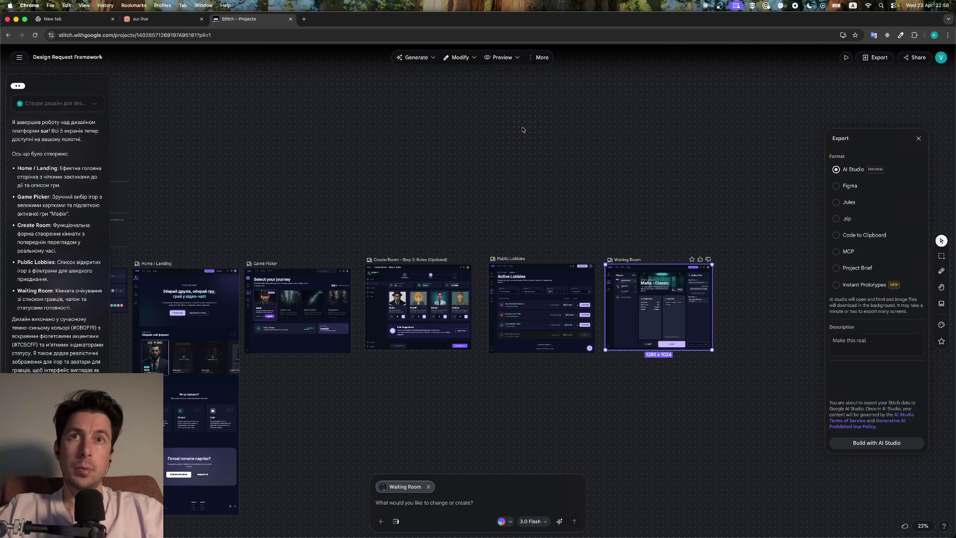
Marquee-select all six SUR screens, from the style sheet to the Waiting Room
scroll(616, 310, up, 5)
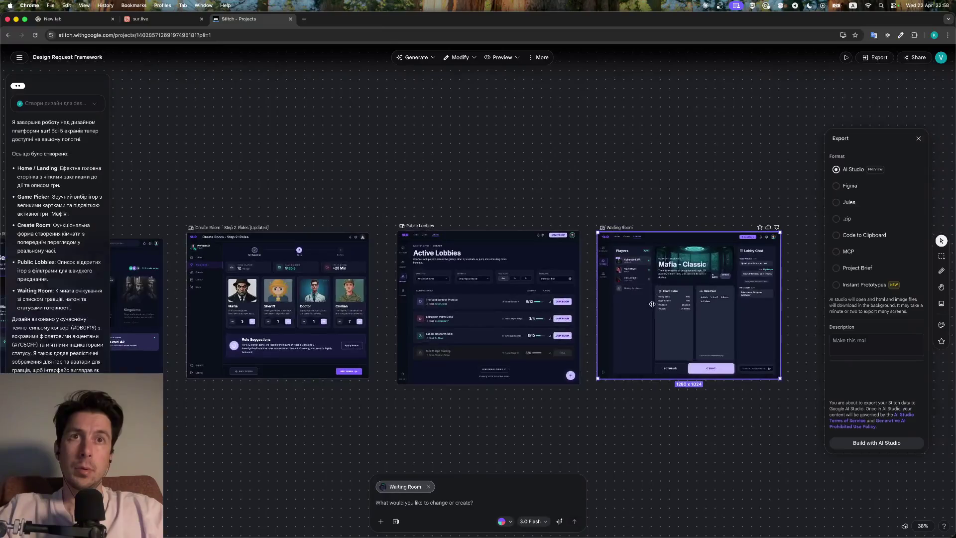
scroll(651, 304, up, 2)
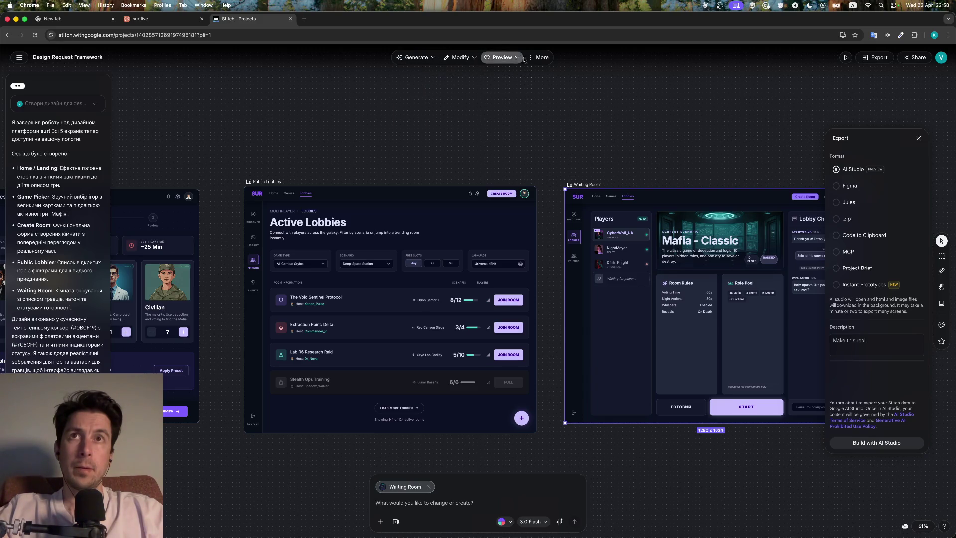
mouse_move(541, 59)
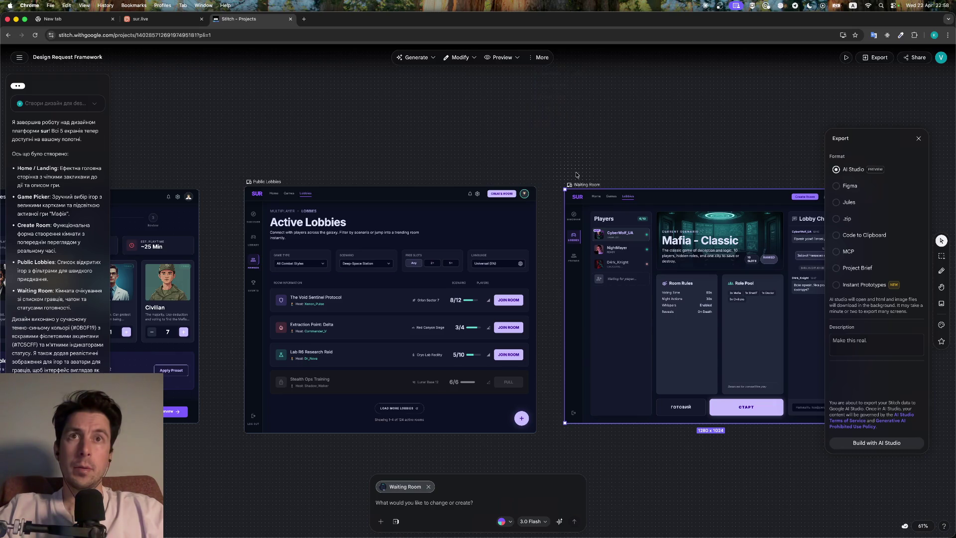
scroll(576, 174, down, 10)
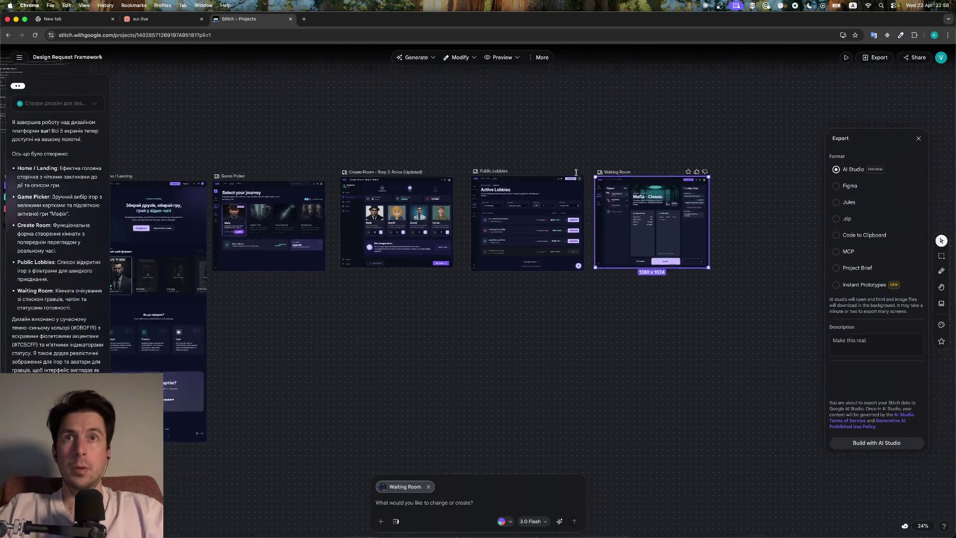
scroll(707, 200, down, 2)
click(715, 338)
mouse_move(714, 338)
mouse_down()
mouse_move(211, 264)
mouse_move(124, 179)
mouse_move(103, 175)
mouse_up()
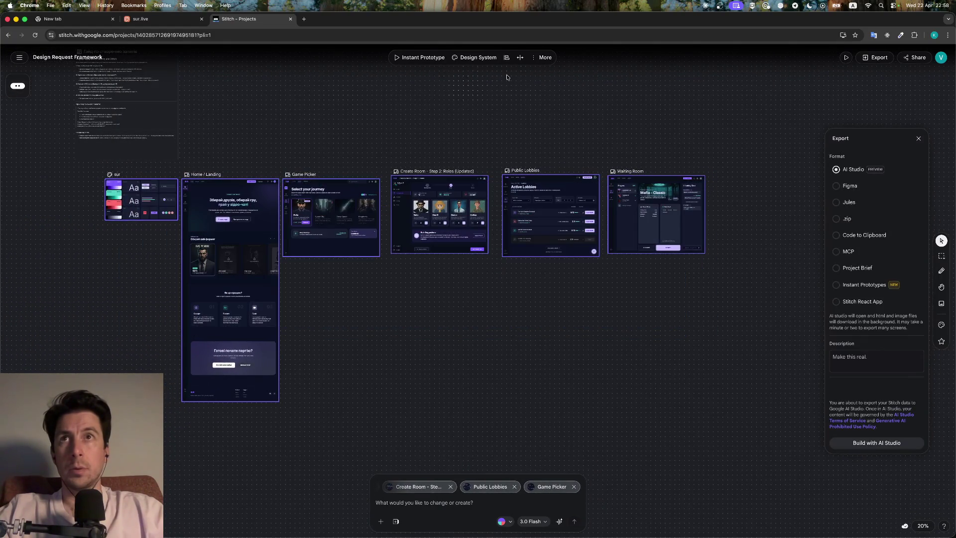
Export the six selected screens from the More menu as a .zip download
click(543, 58)
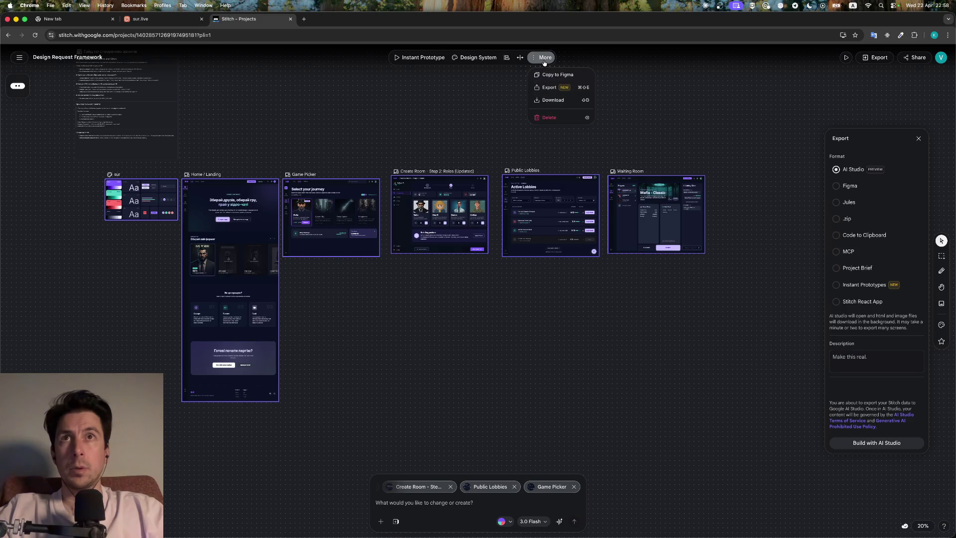
click(545, 90)
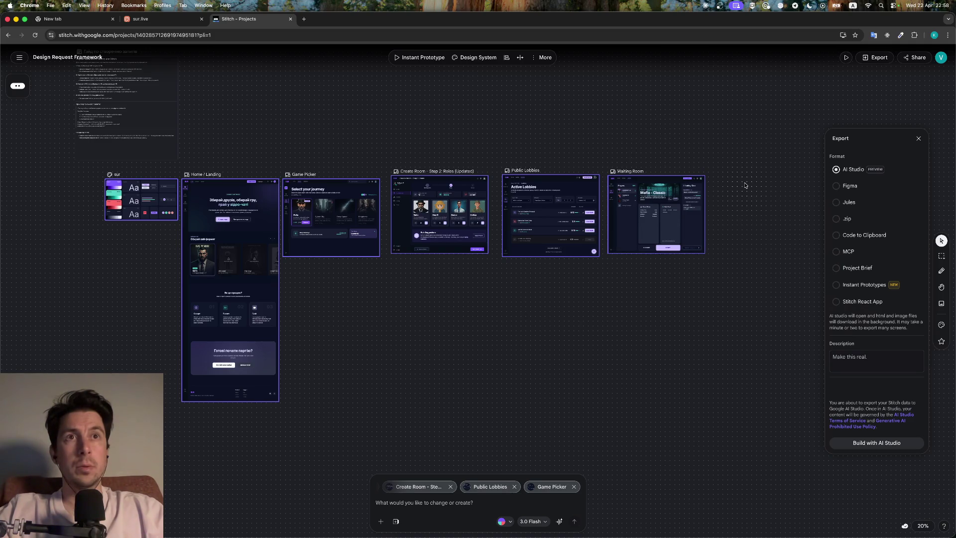
scroll(258, 223, down, 5)
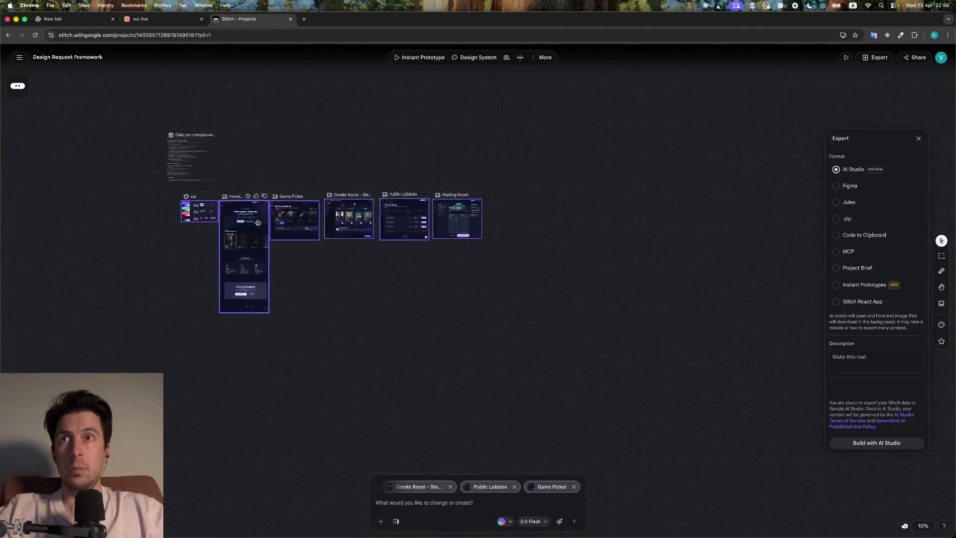
scroll(258, 222, up, 5)
scroll(257, 222, up, 1)
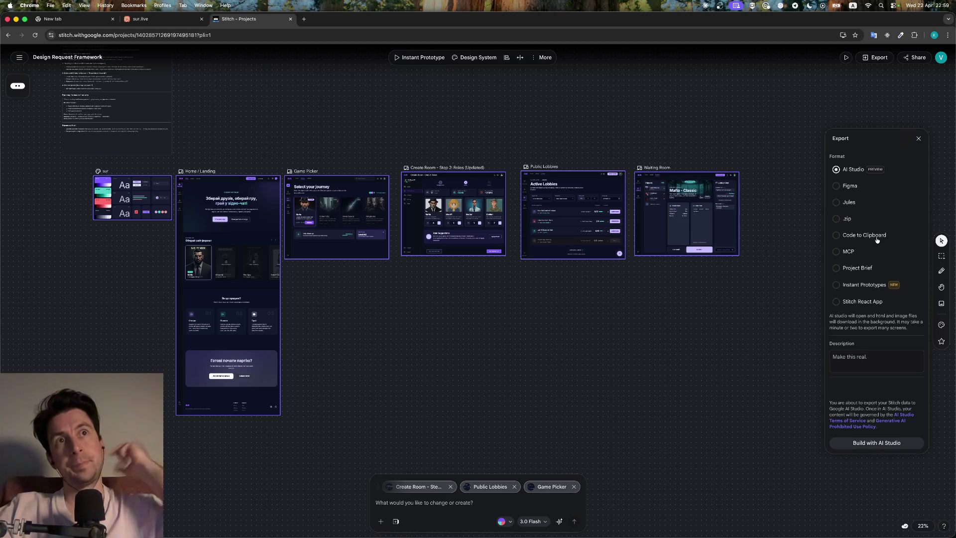
click(846, 219)
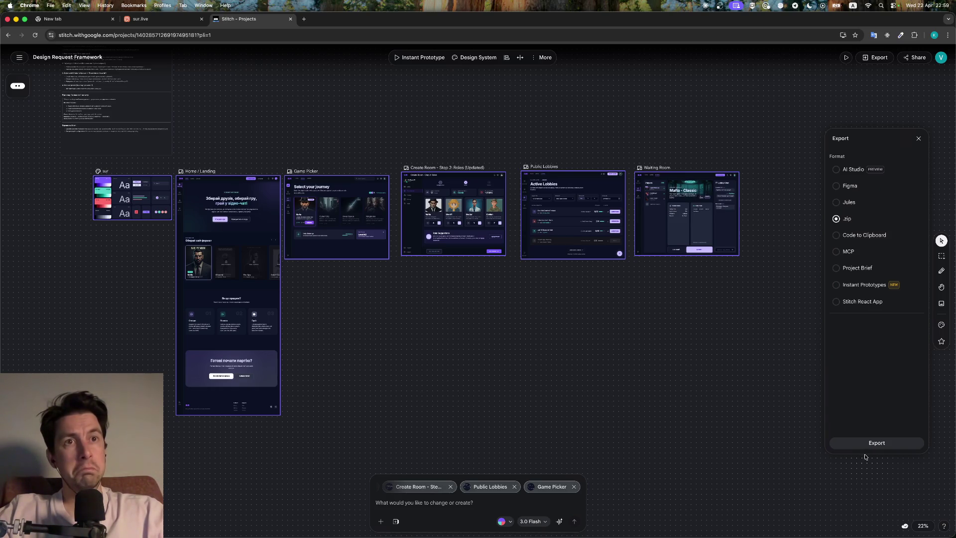
click(876, 445)
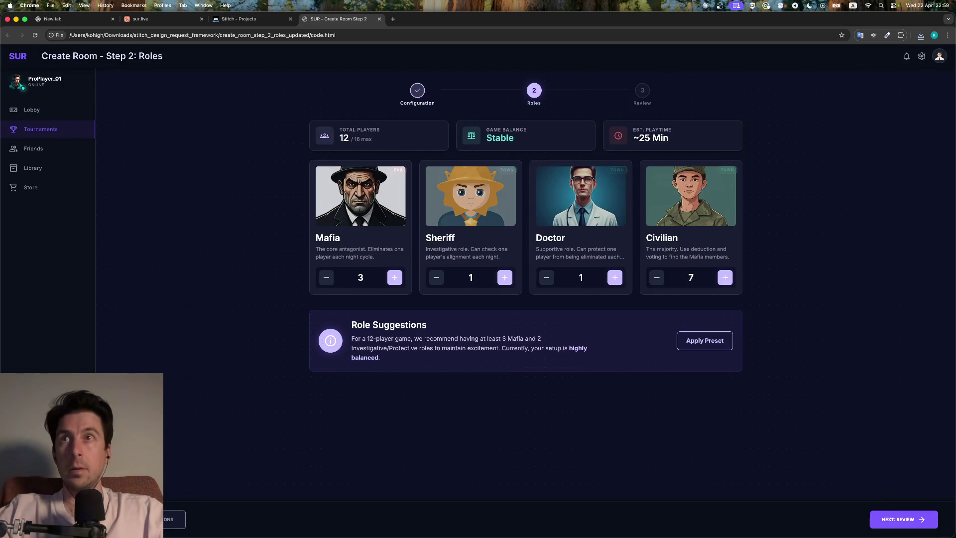
Test a sidebar link on the exported Create Room page, then close that tab
click(43, 149)
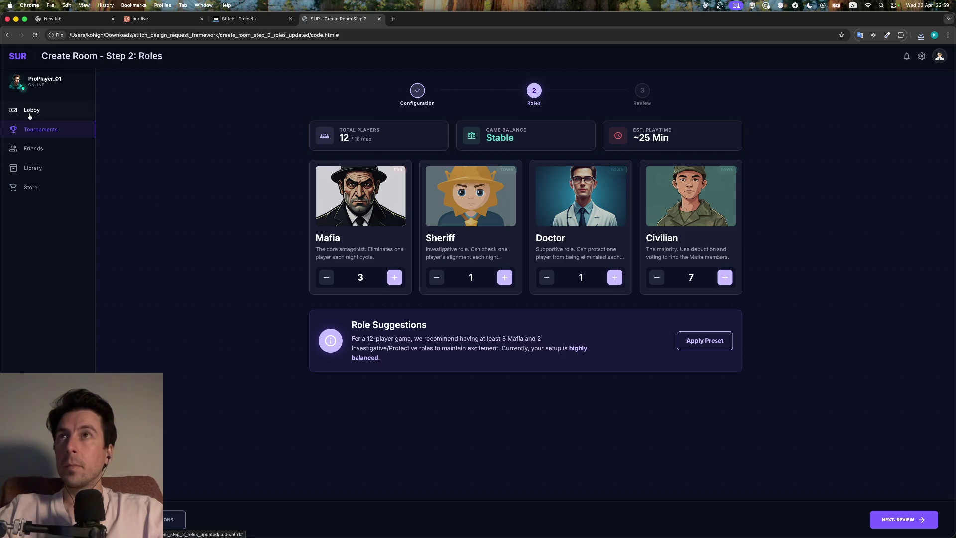
click(380, 20)
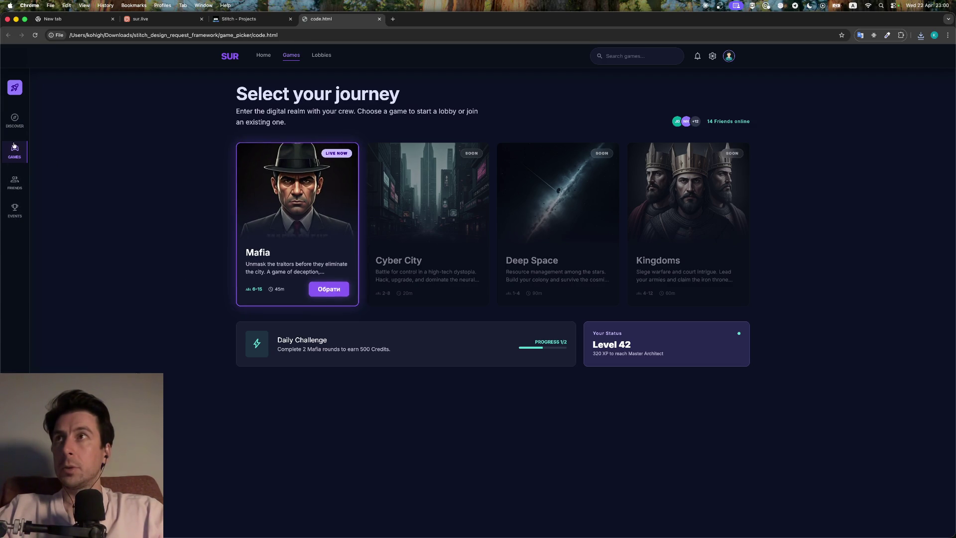
Test a Game Picker nav link, then drag the home_landing window's tab into the main window
click(261, 56)
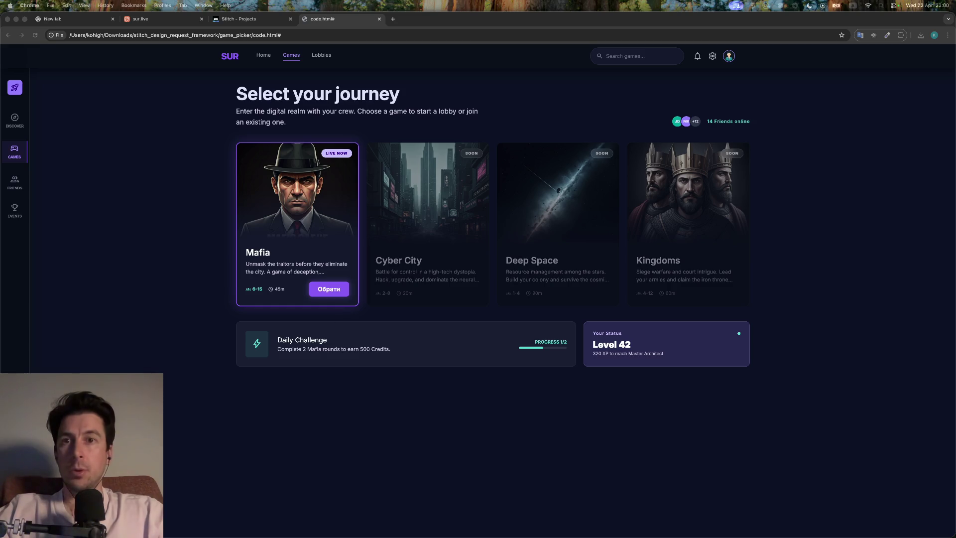
drag(503, 533, 501, 26)
scroll(509, 196, down, 10)
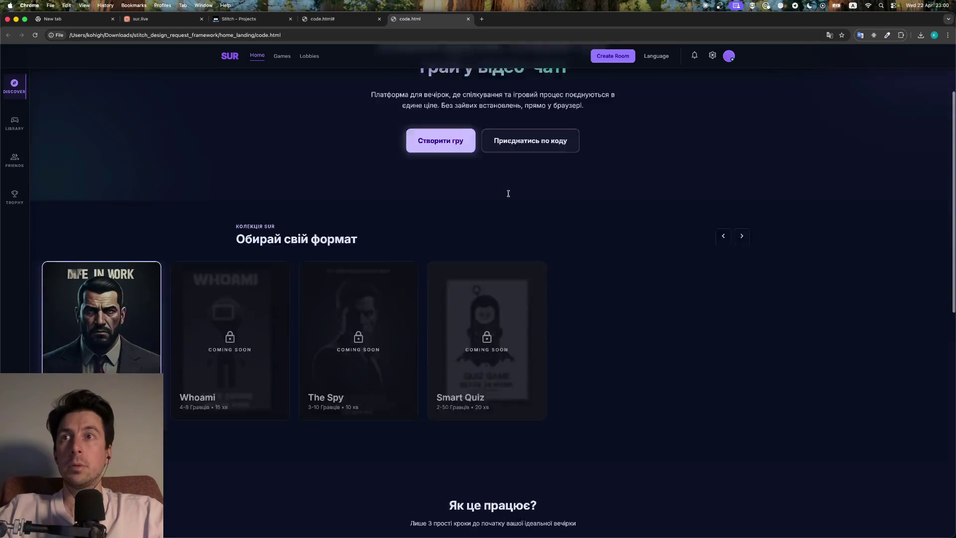
Scroll through the exported landing page, test a nav link, then close its tab
scroll(509, 195, down, 5)
scroll(508, 196, up, 15)
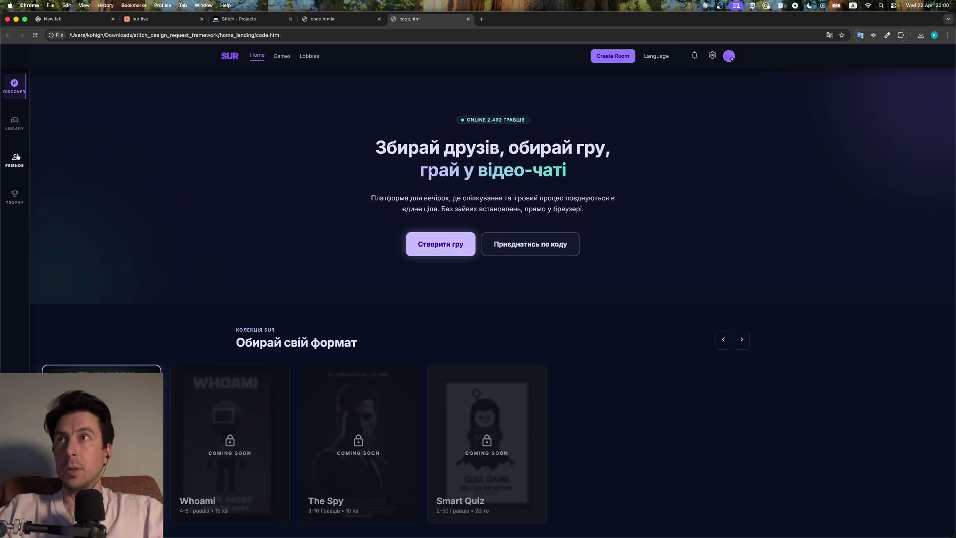
click(282, 57)
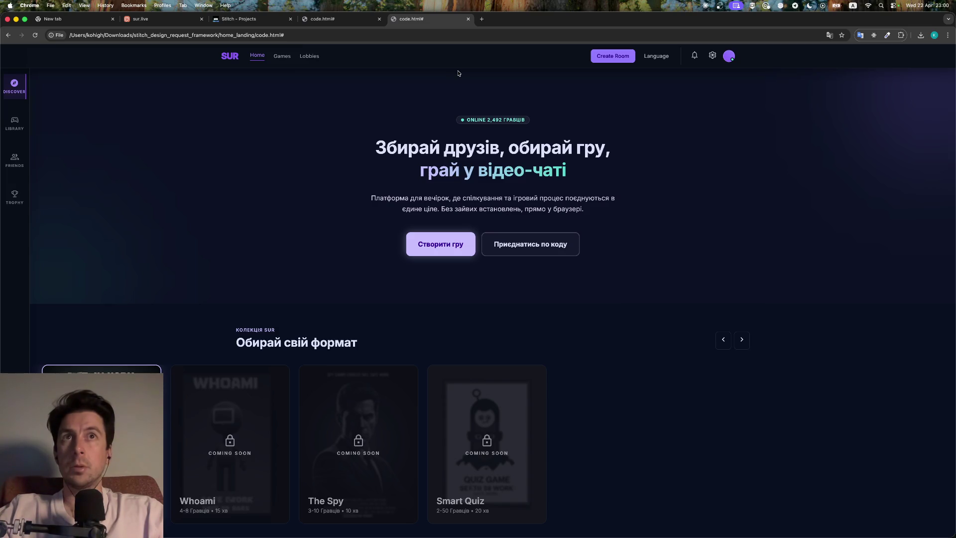
click(467, 19)
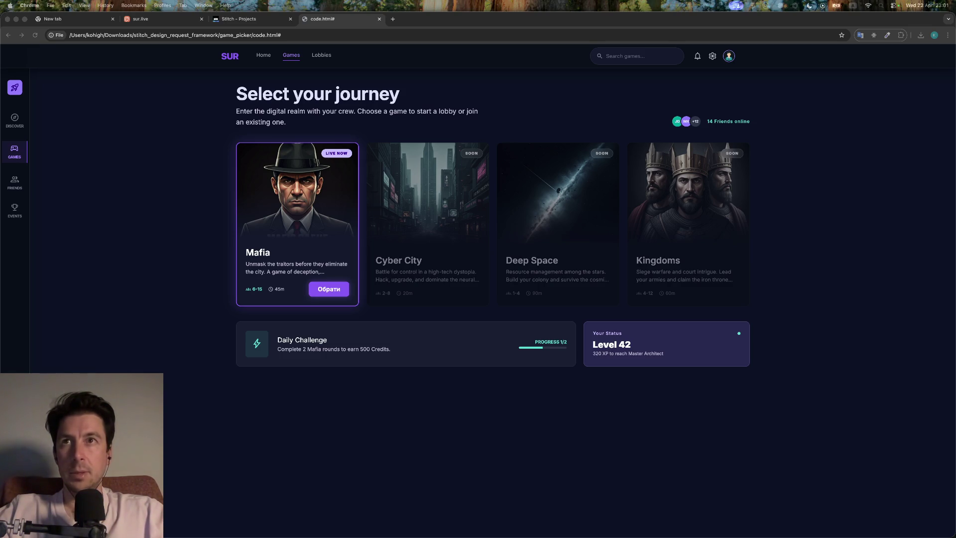
Merge the exported 'sur - Public Lobbies' page window into the main Chrome window as a tab
mouse_move(561, 495)
mouse_down()
mouse_move(535, 90)
mouse_move(468, 24)
mouse_up()
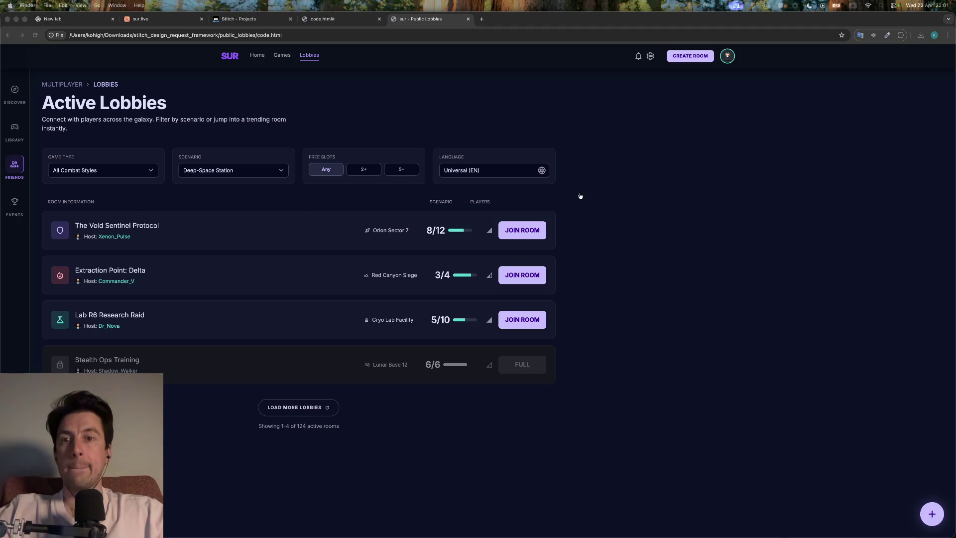
Open the exported waiting_room code.html in its own Chrome tab, then return to the Stitch project
click(620, 341)
click(653, 200)
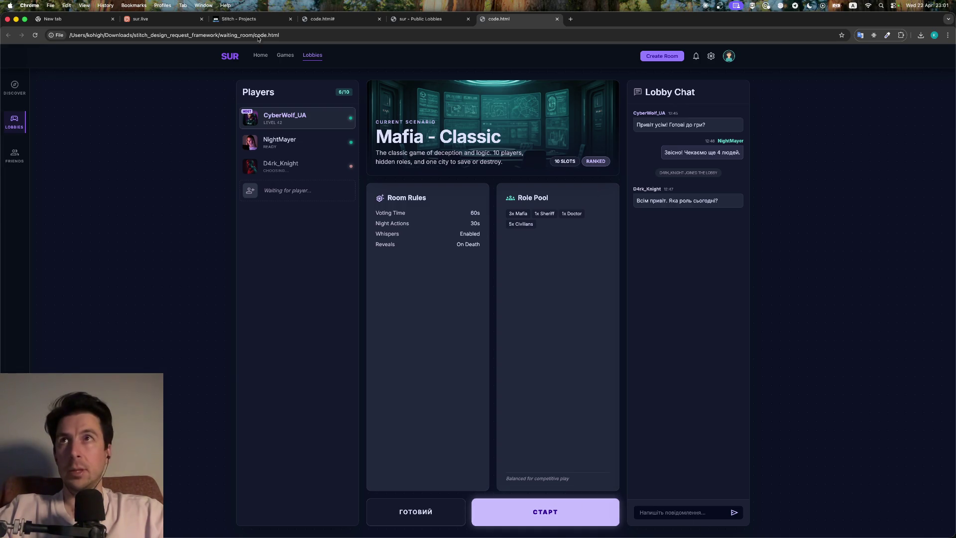
click(238, 19)
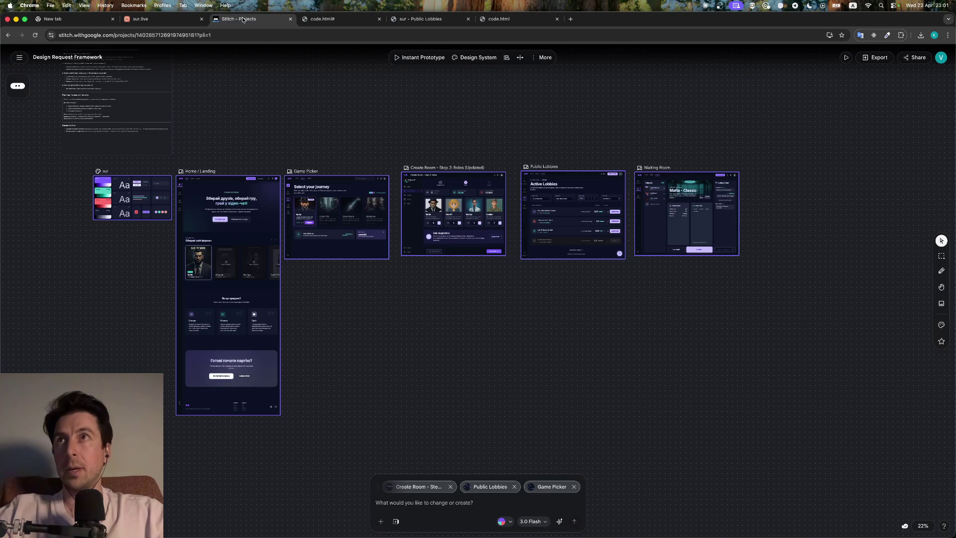
click(164, 19)
click(241, 20)
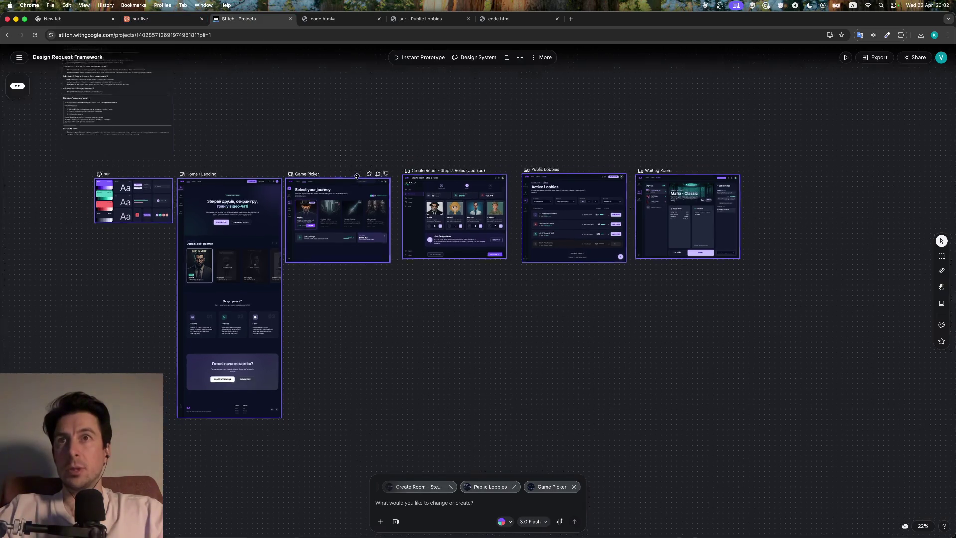
scroll(430, 307, up, 10)
scroll(430, 307, right, 10)
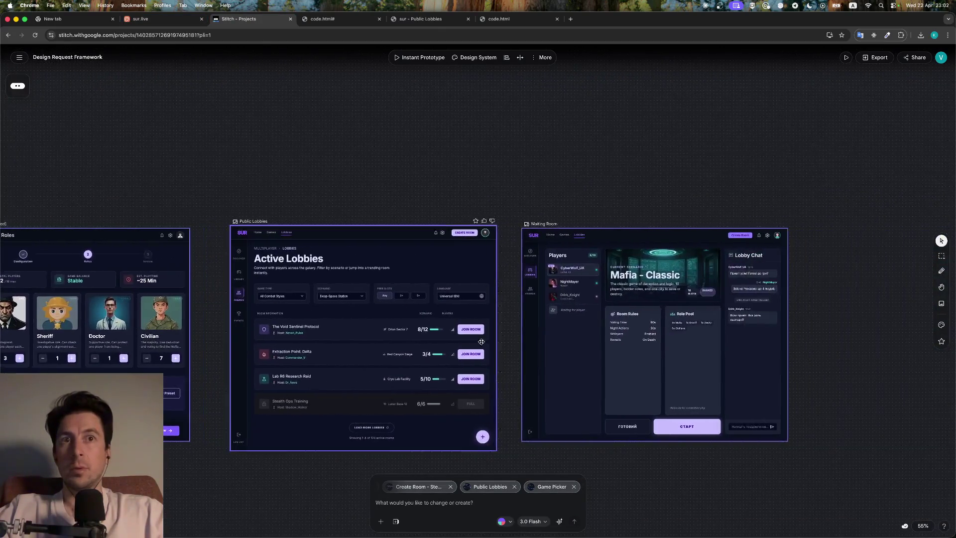
click(642, 480)
scroll(643, 479, up, 10)
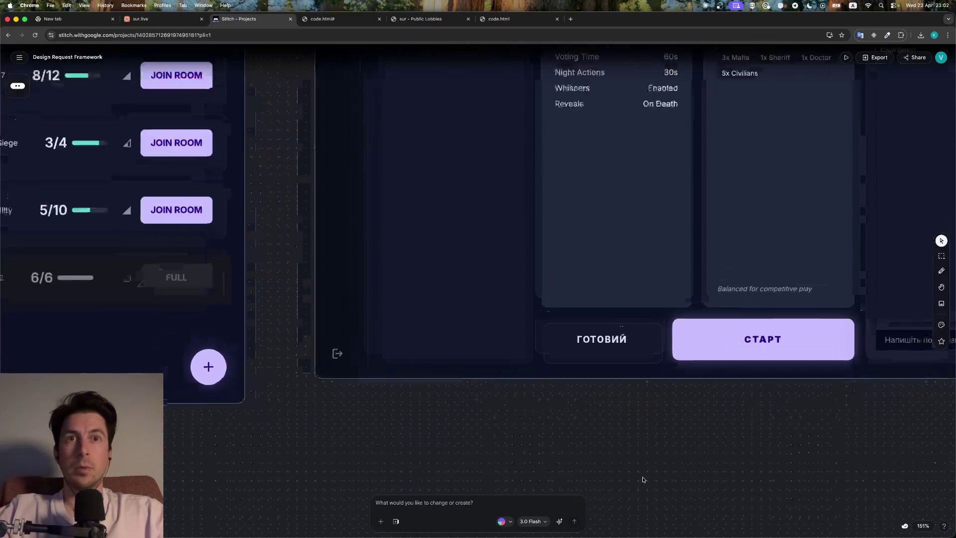
click(710, 349)
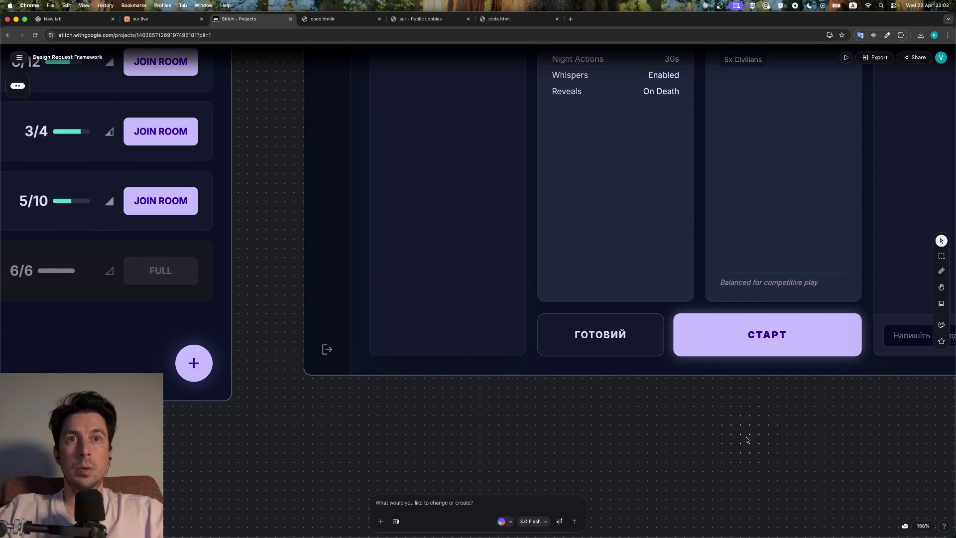
scroll(747, 421, right, 5)
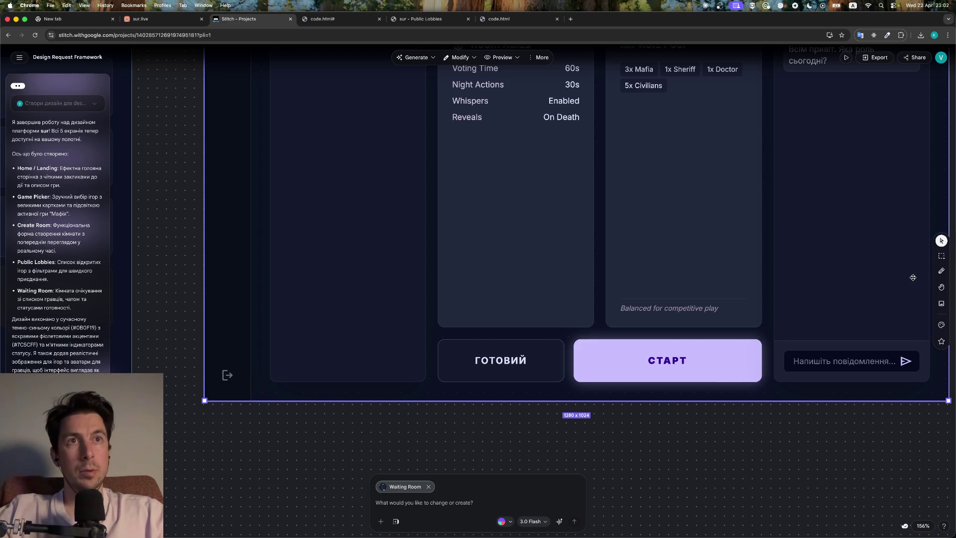
scroll(677, 377, left, 5)
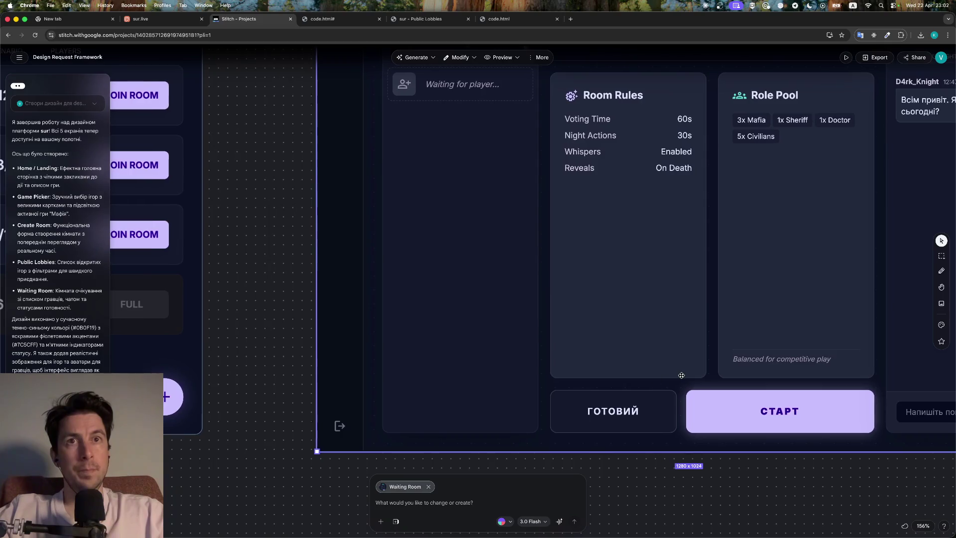
scroll(677, 377, right, 3)
click(604, 446)
scroll(604, 446, right, 8)
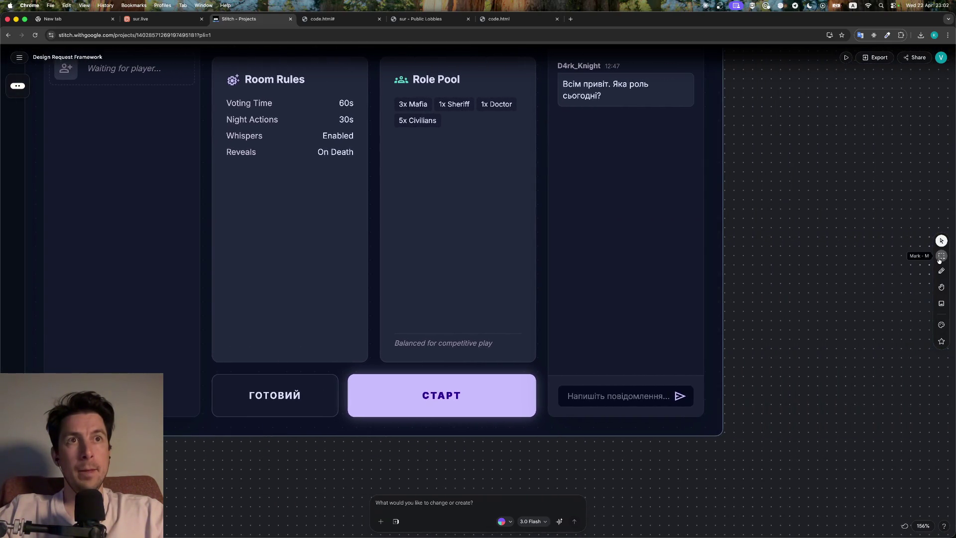
click(940, 256)
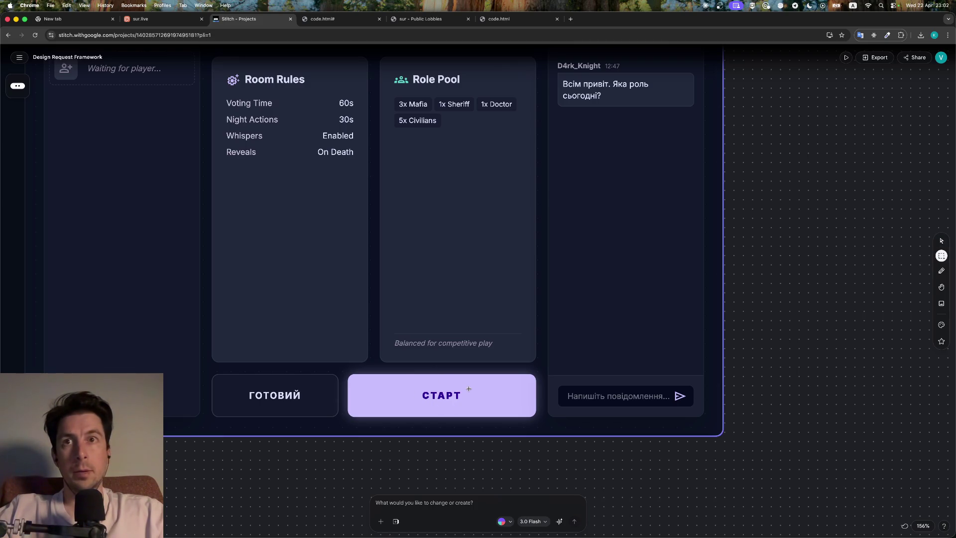
click(470, 405)
key(v)
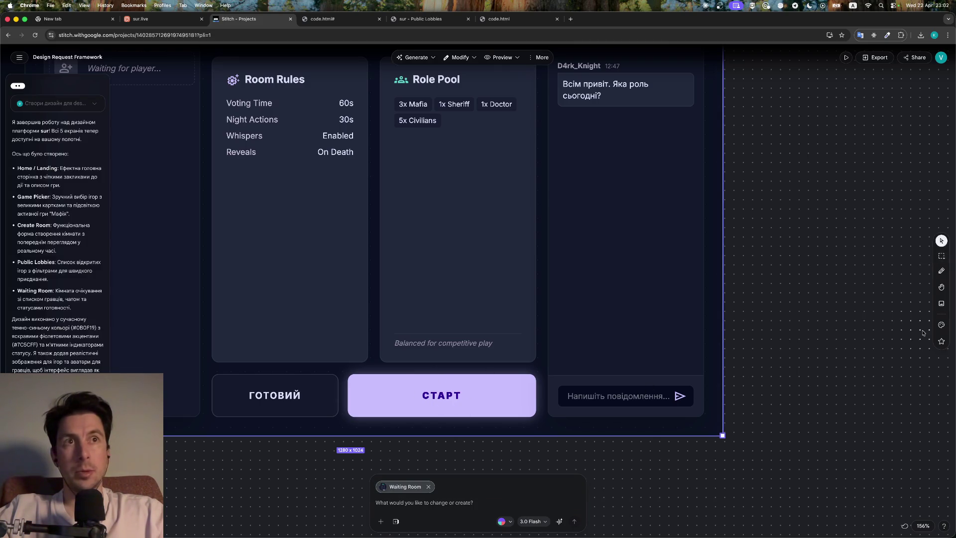
click(941, 271)
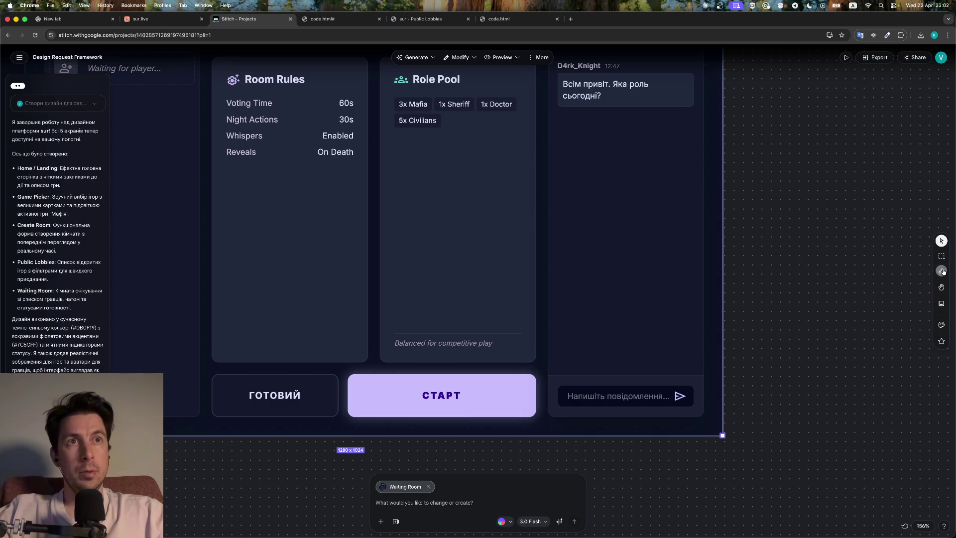
click(518, 410)
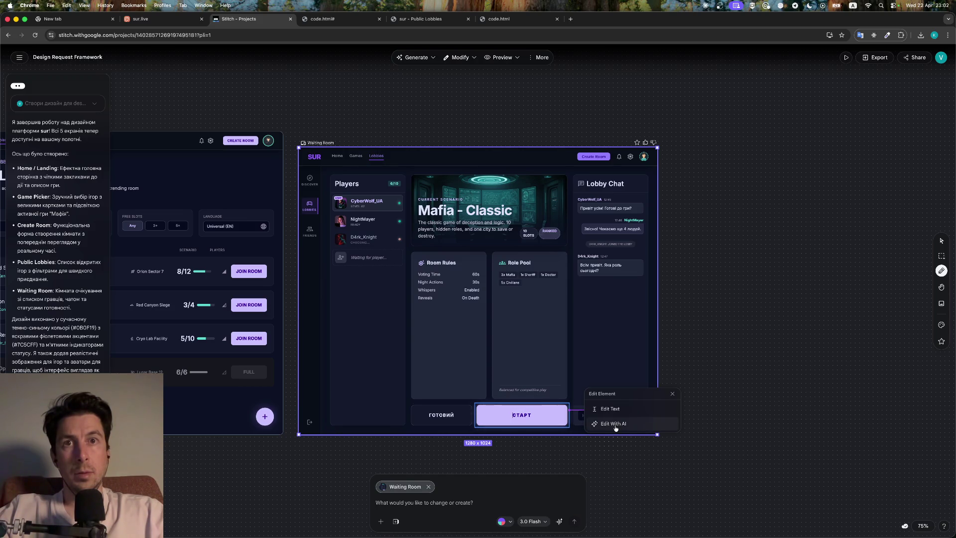
click(941, 286)
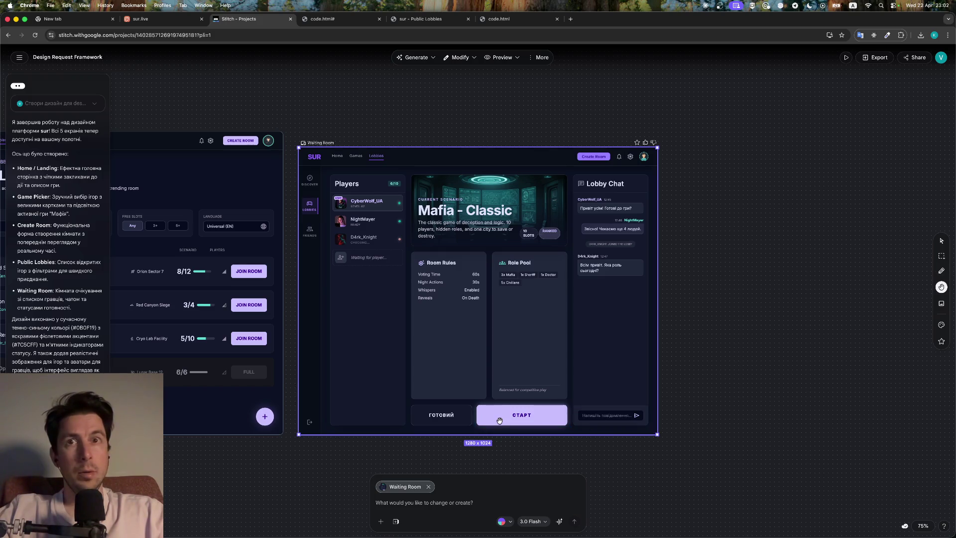
scroll(535, 425, up, 10)
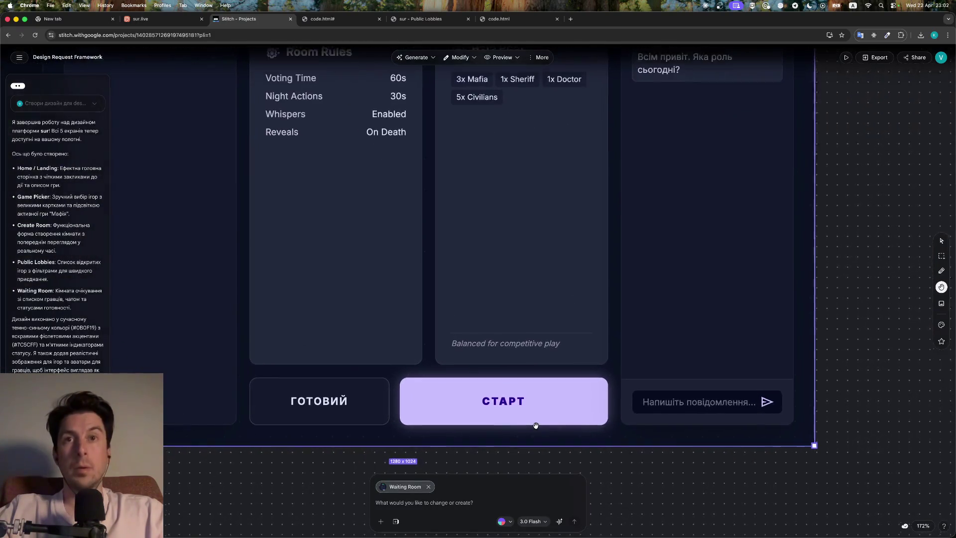
click(941, 325)
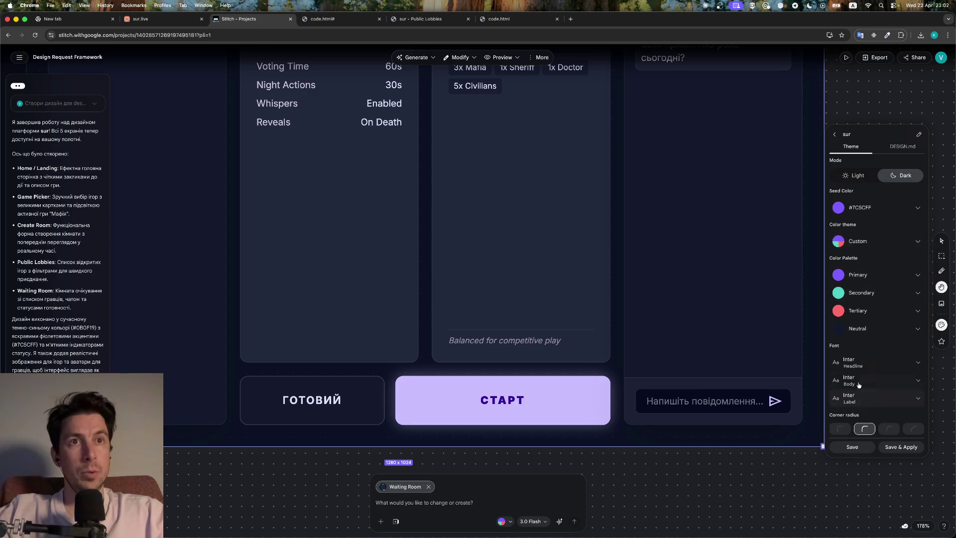
key(Escape)
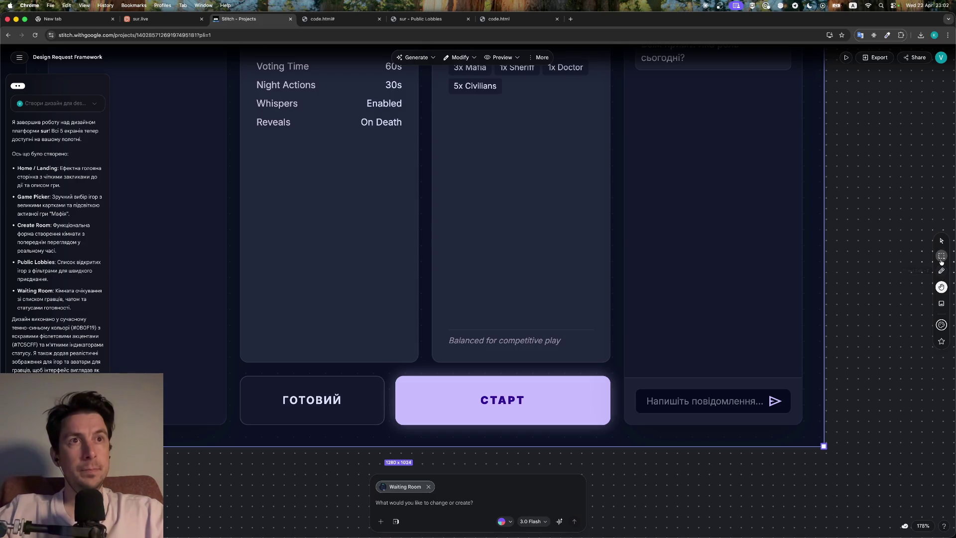
click(941, 240)
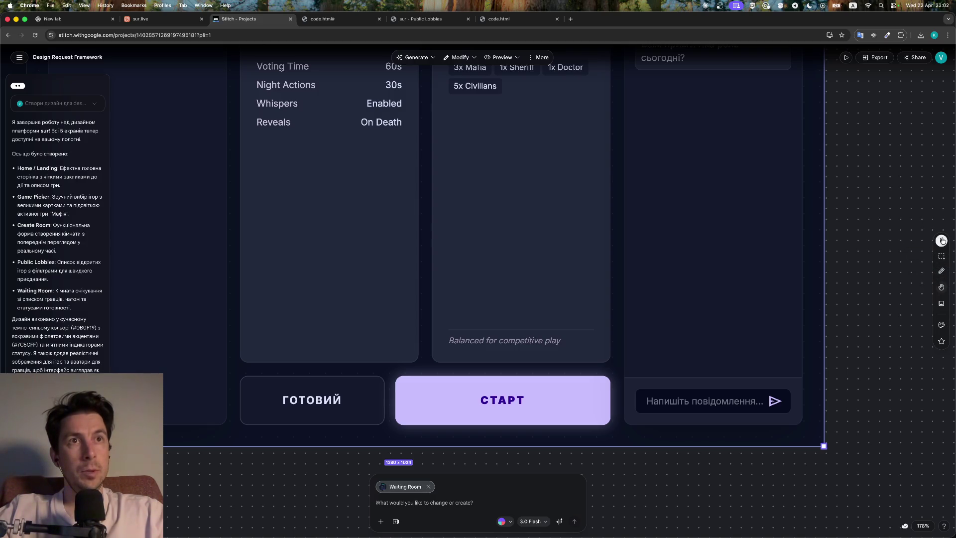
scroll(429, 383, right, 3)
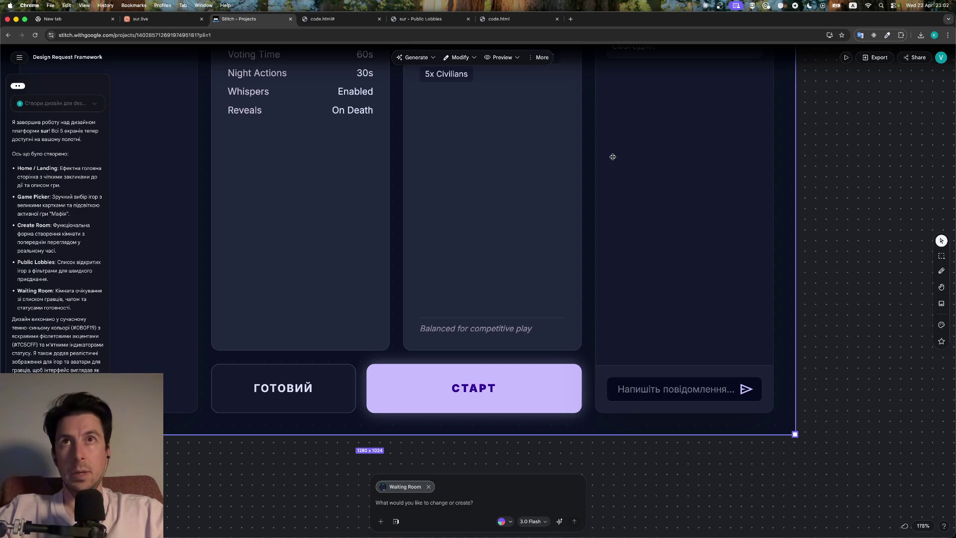
In Modify > Edit mode, select the СТАРТ button and attach it to an AI edit request
click(466, 62)
click(458, 74)
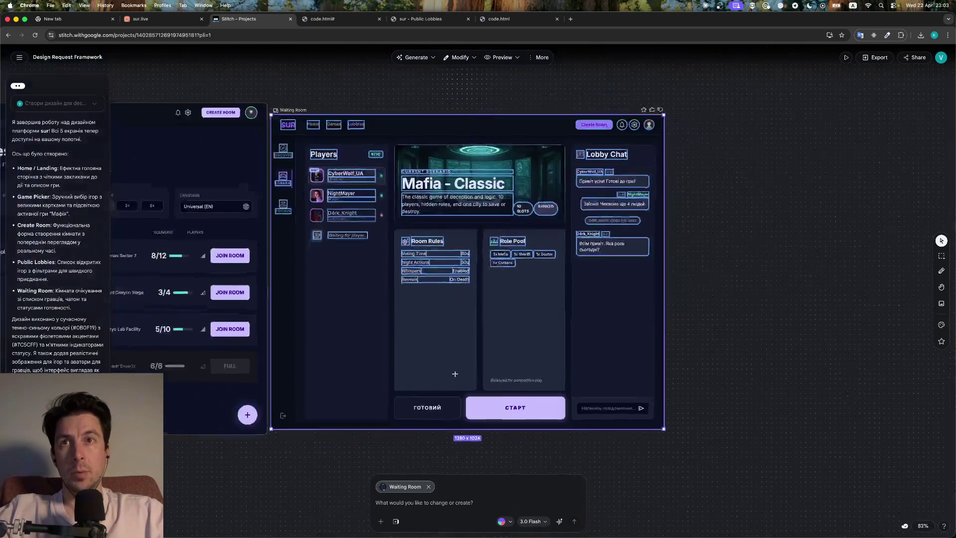
click(510, 421)
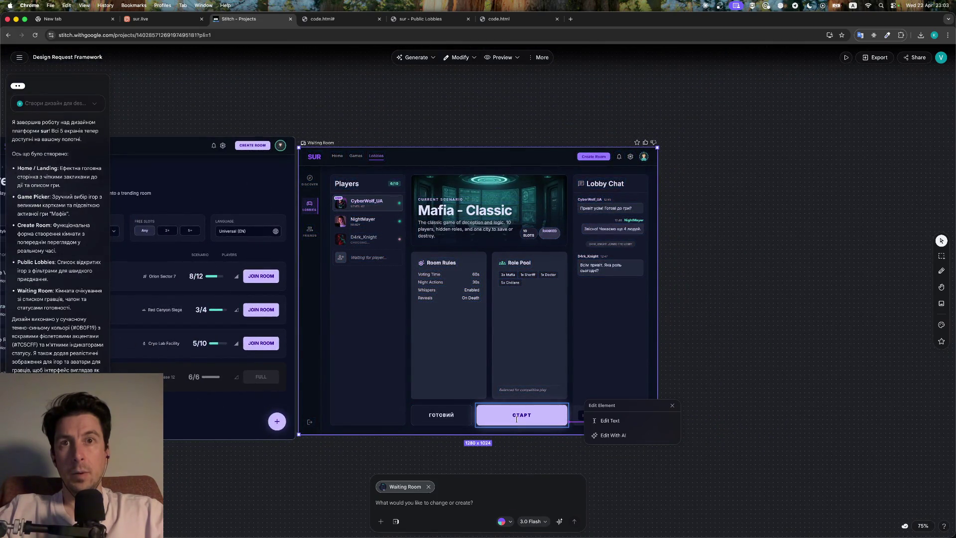
click(625, 436)
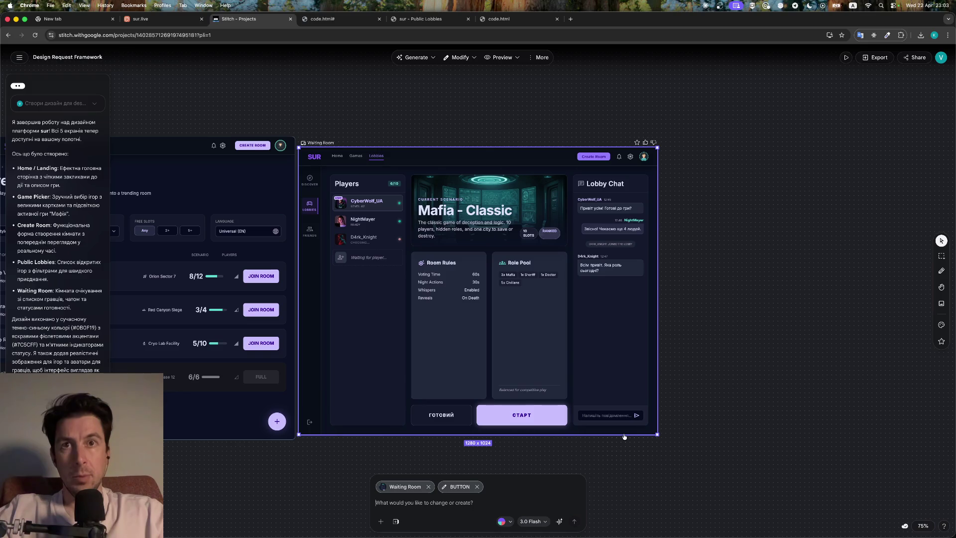
scroll(619, 459, up, 10)
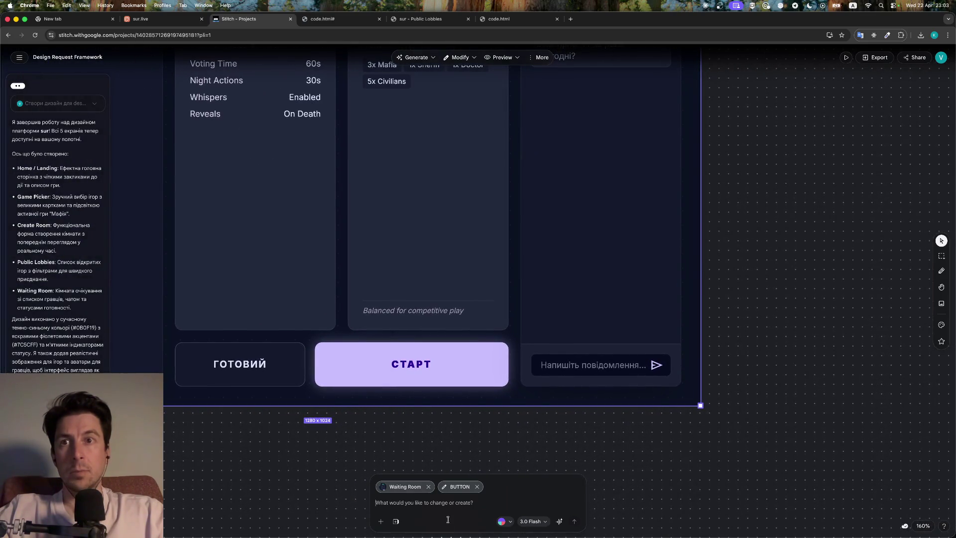
Send a numbered request for a simple, effective hover effect and mouse up/down click animation
text(рн)
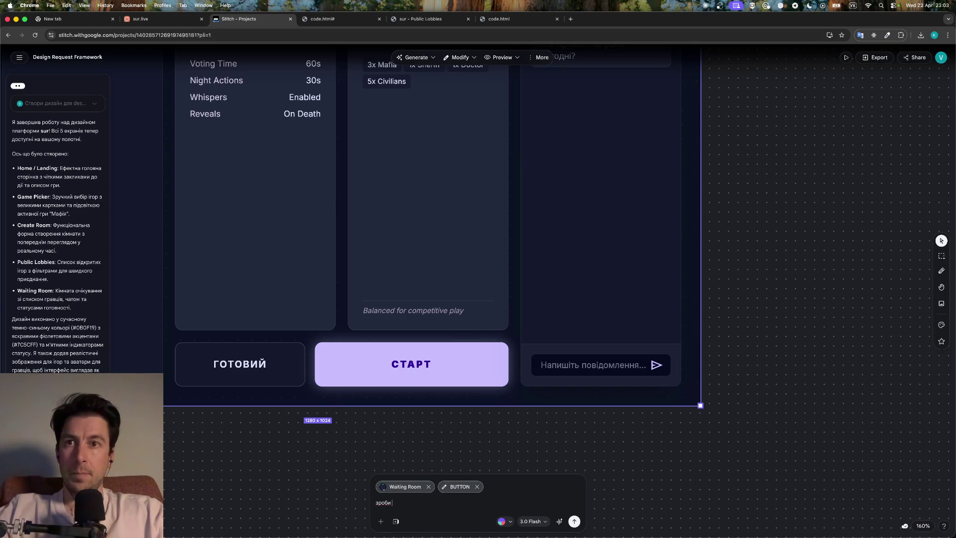
key(BackSpace)
key(BackSpace)
key(BackSpace)
text(просту, але е)
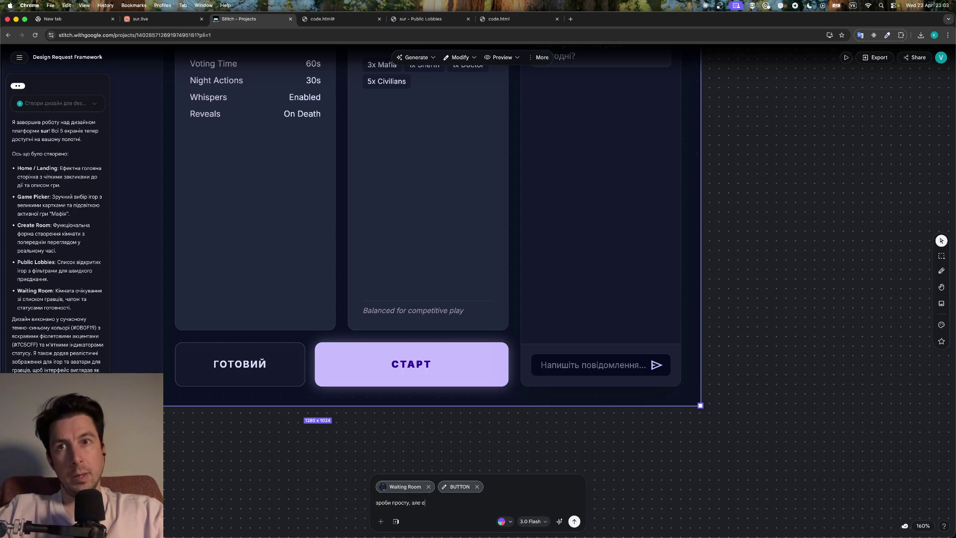
text(фектну )
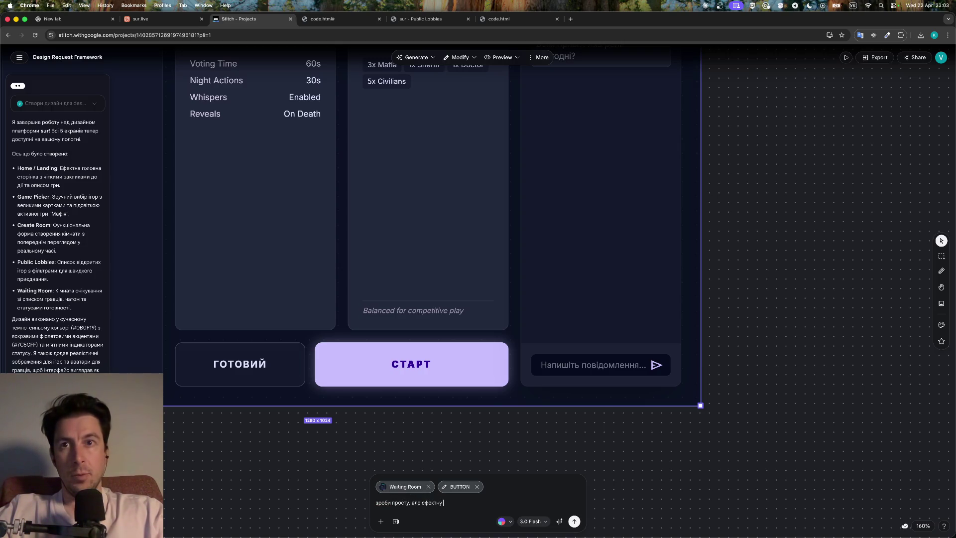
text(анімацію для кнопки для таки)
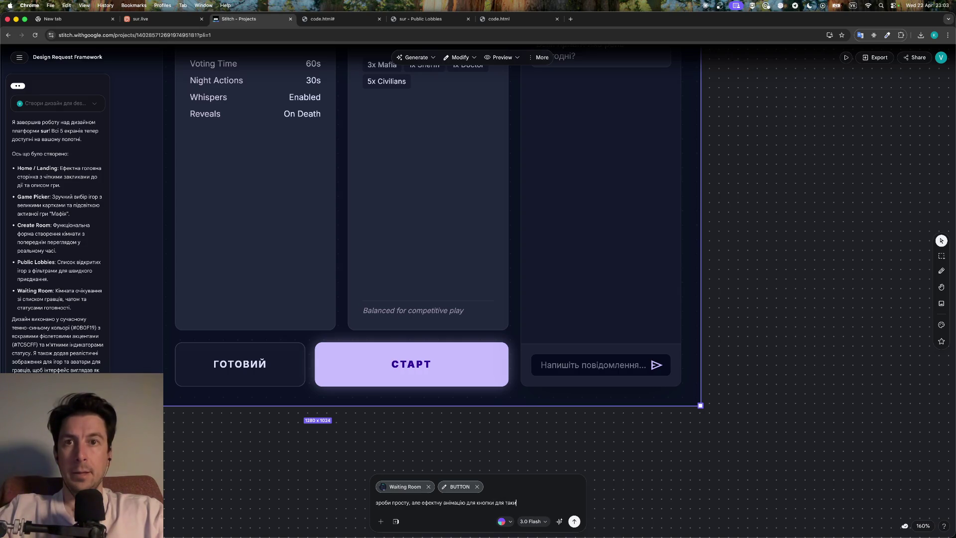
text( в:)
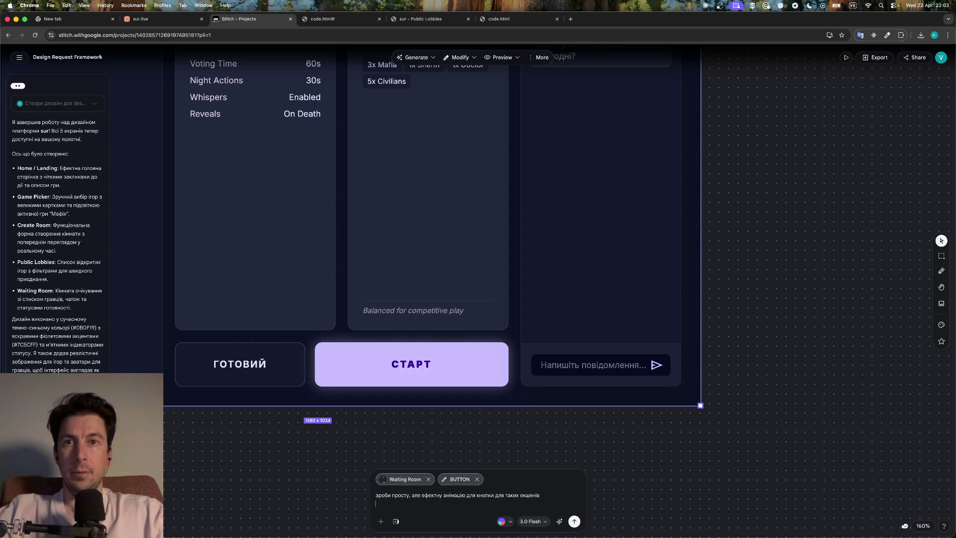
key(shift+Return)
text(1)
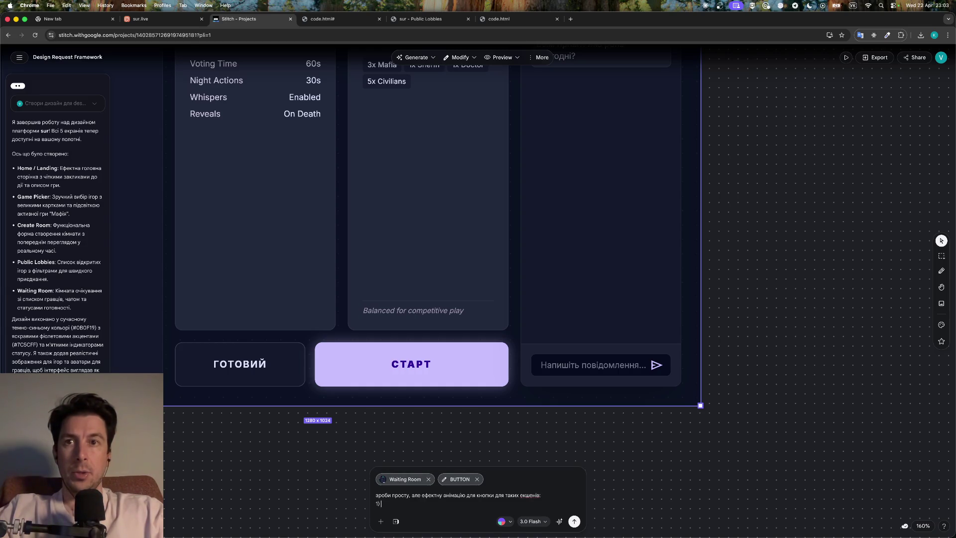
text(р)
key(shift+Return)
text(2))
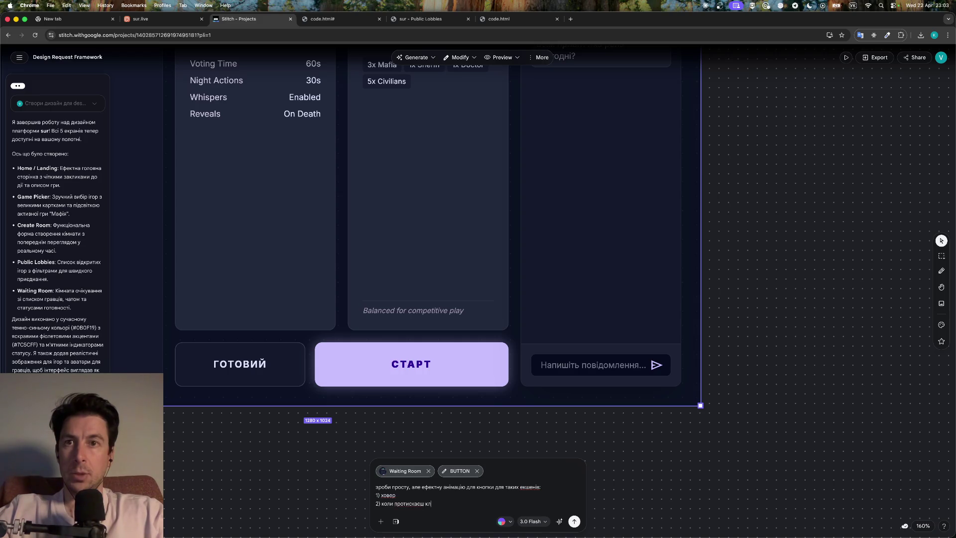
key(shift+Return)
text(3)
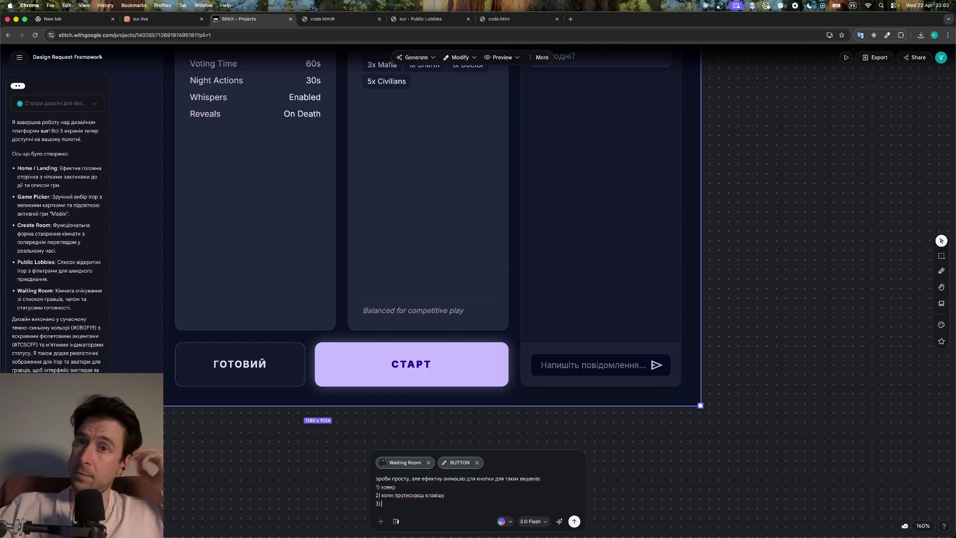
key(shift+Home)
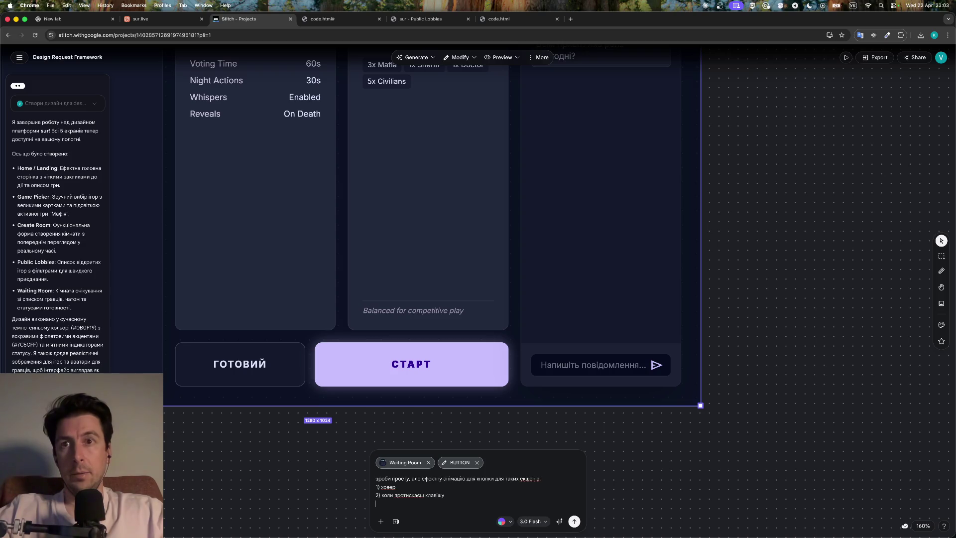
key(BackSpace)
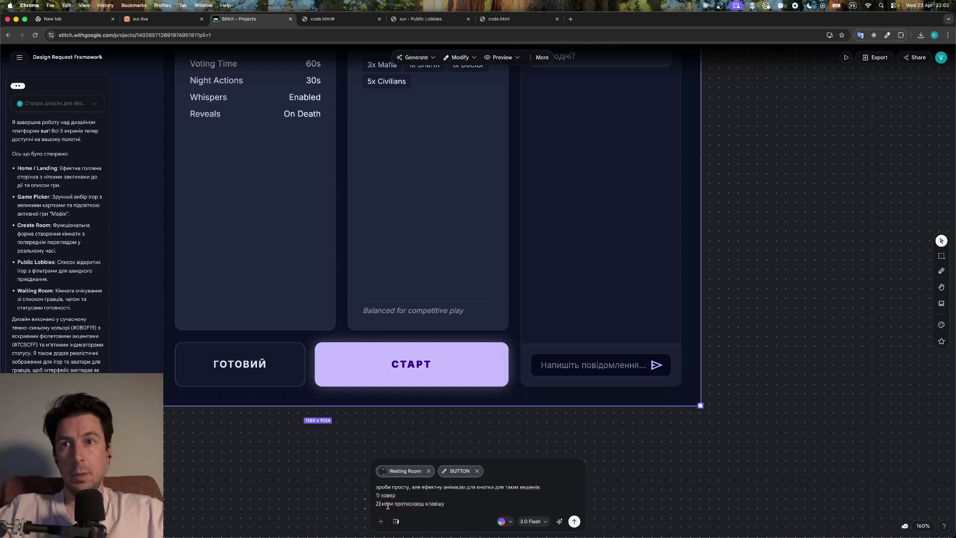
key(shift+End)
text(бат)
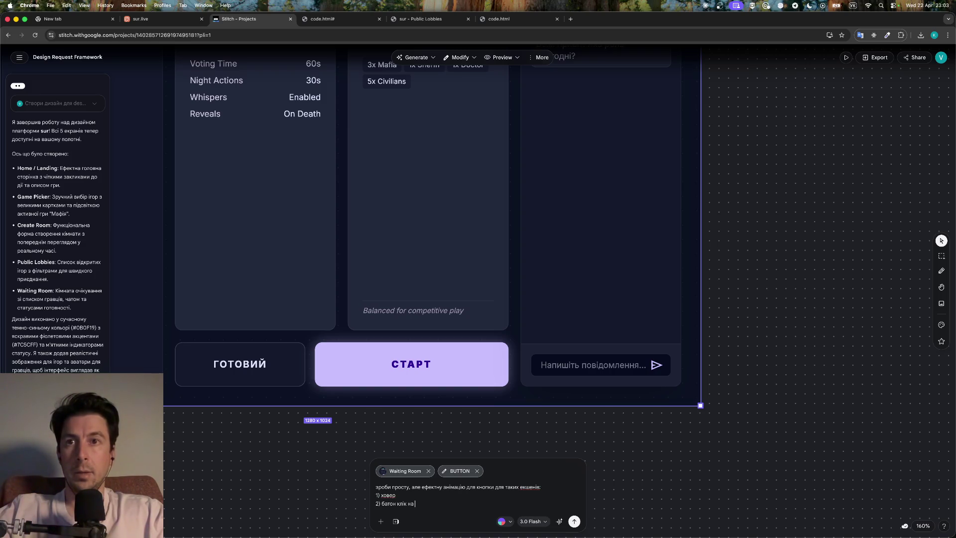
text(ауз)
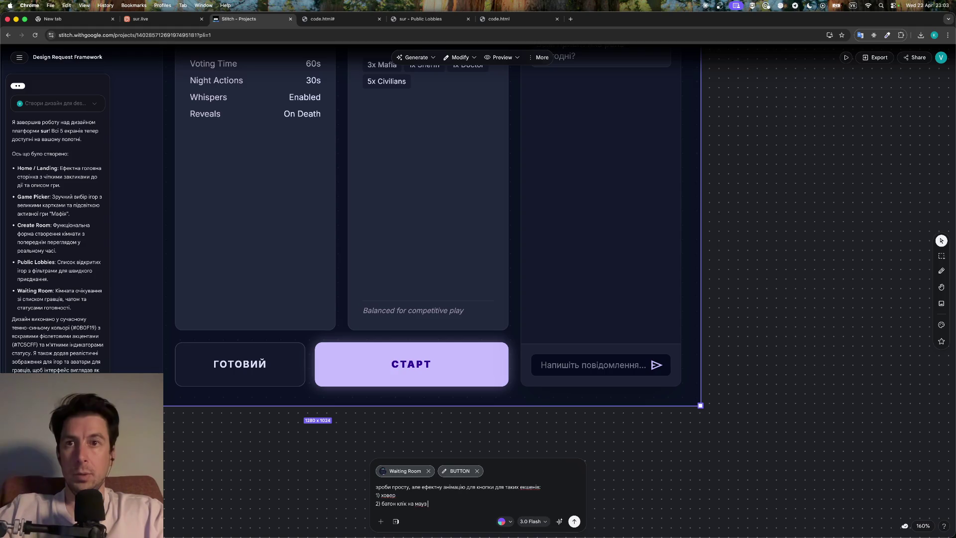
text( ап і да)
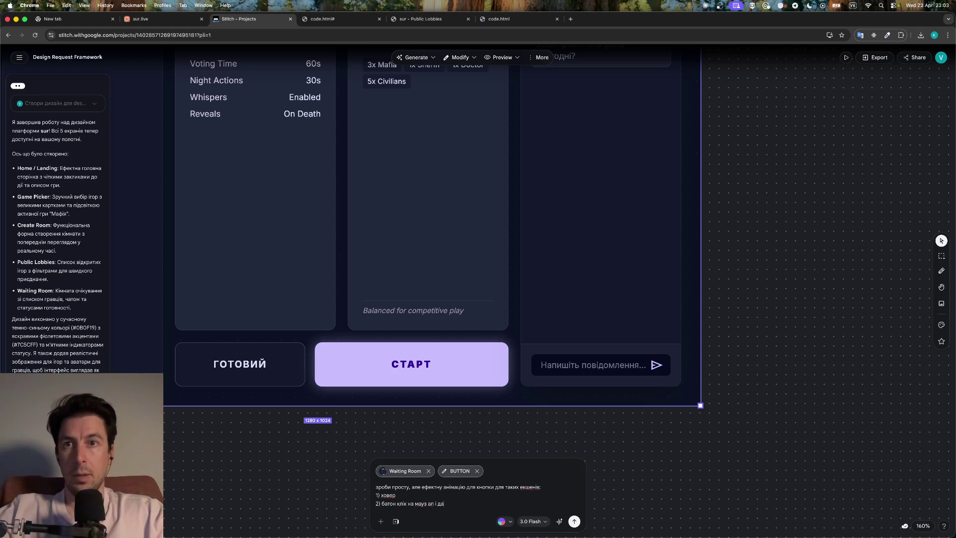
text(ун)
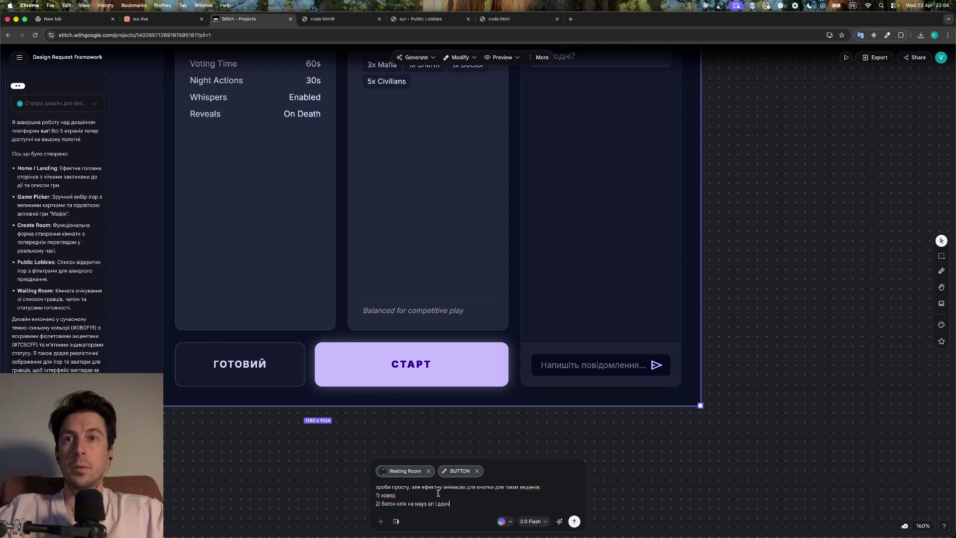
click(574, 521)
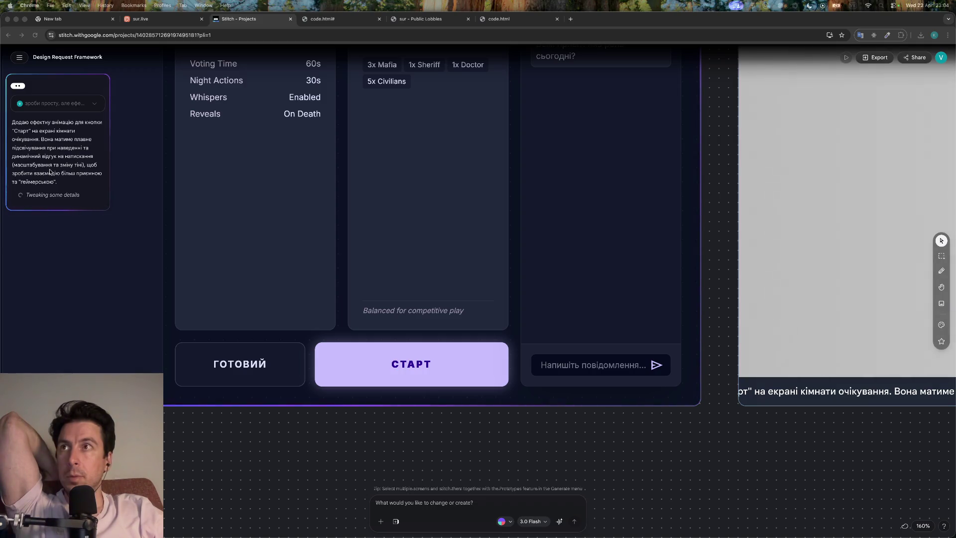
Pan and zoom the canvas to inspect the new Waiting Room screen's glowing, press-shrinking СТАРТ button
scroll(271, 257, right, 10)
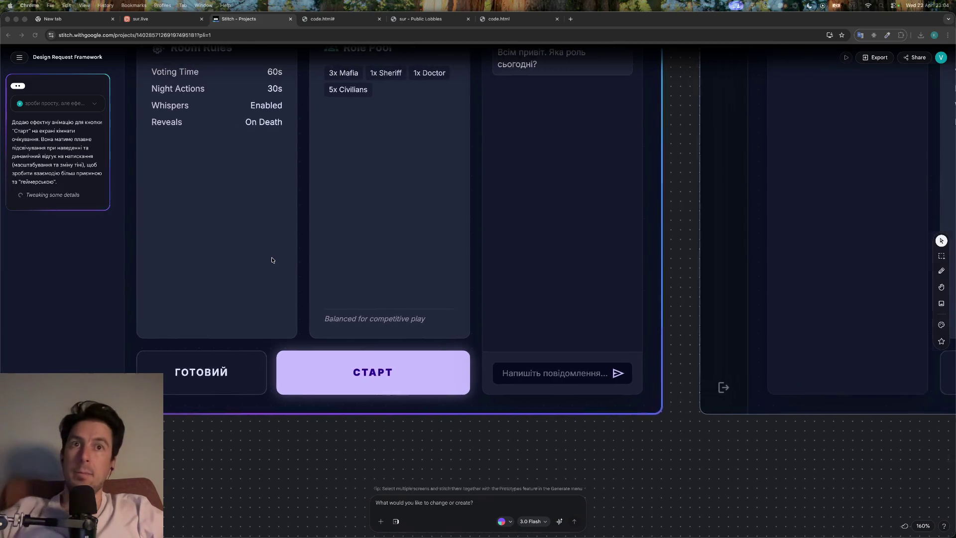
scroll(271, 259, right, 2)
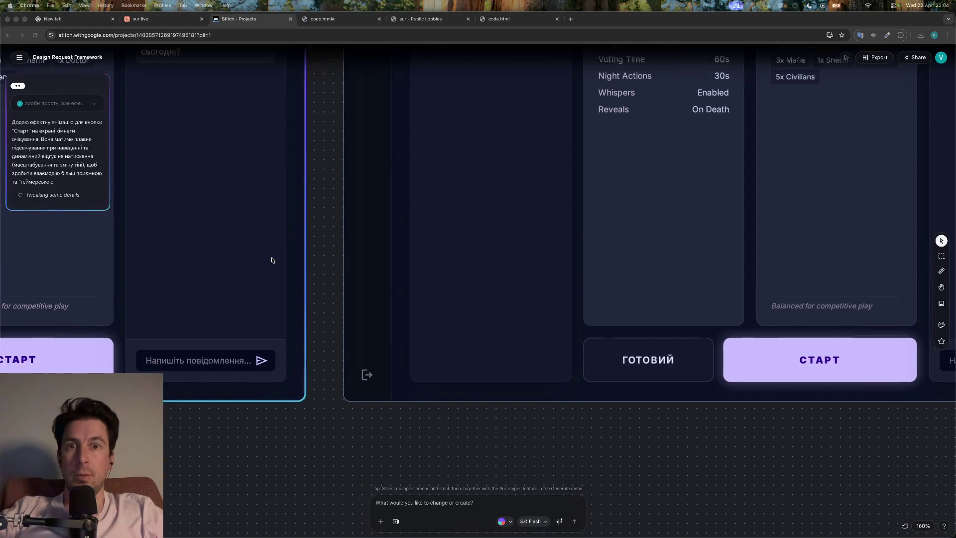
scroll(272, 260, down, 7)
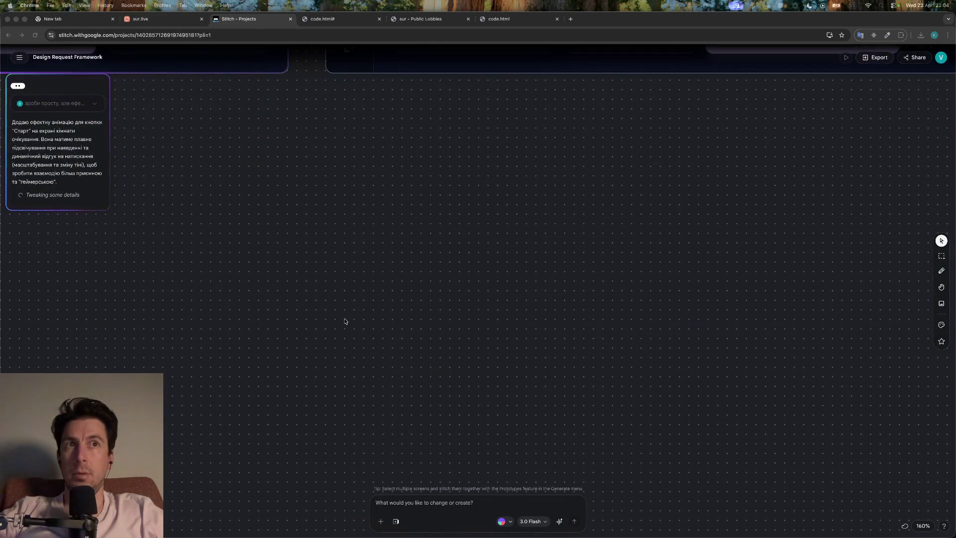
scroll(345, 321, up, 4)
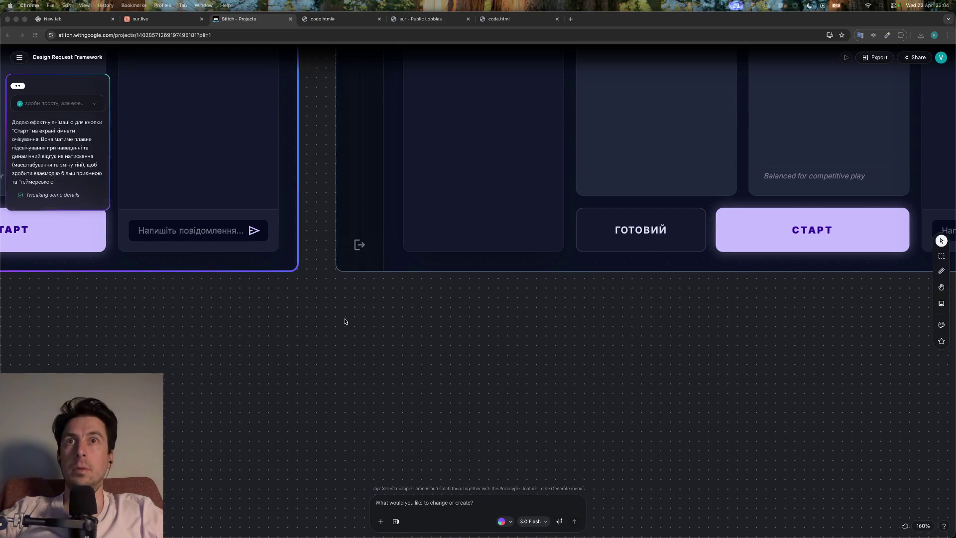
scroll(344, 321, up, 5)
scroll(344, 321, down, 2)
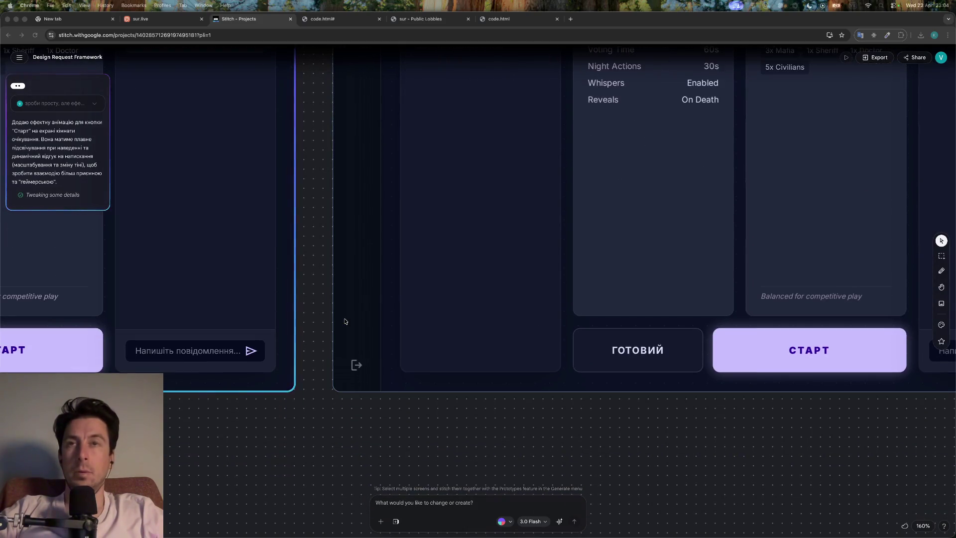
scroll(344, 321, down, 4)
scroll(352, 367, down, 5)
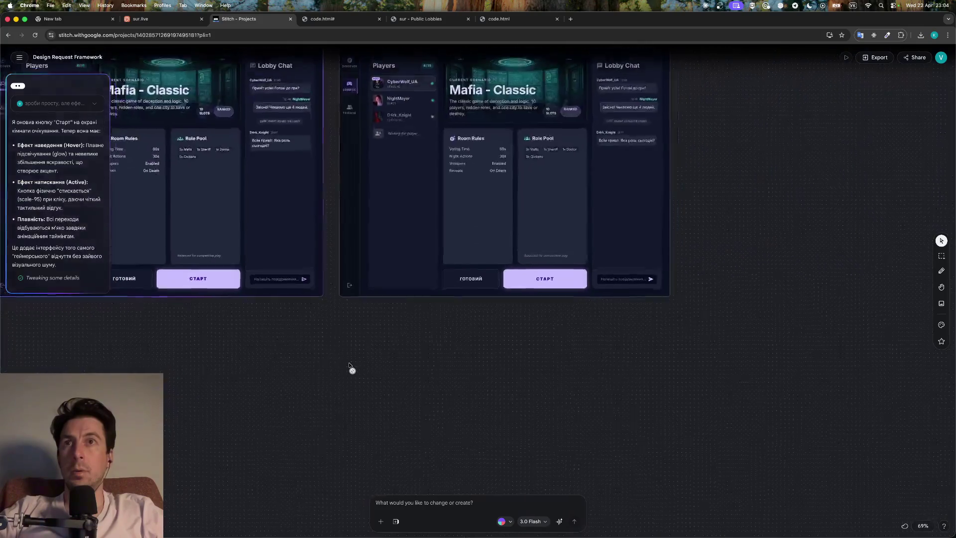
scroll(350, 367, down, 5)
scroll(350, 367, left, 5)
scroll(350, 367, right, 6)
scroll(397, 371, up, 6)
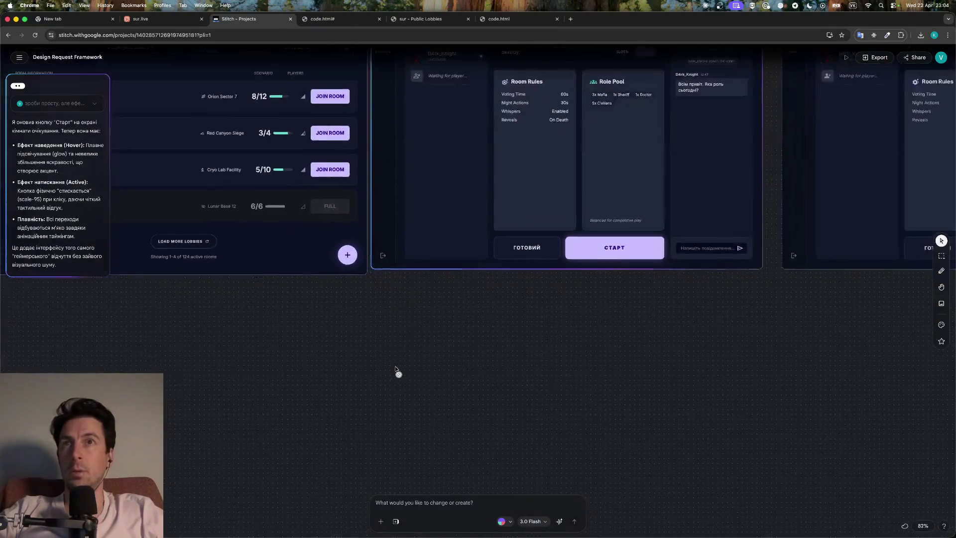
scroll(397, 371, up, 5)
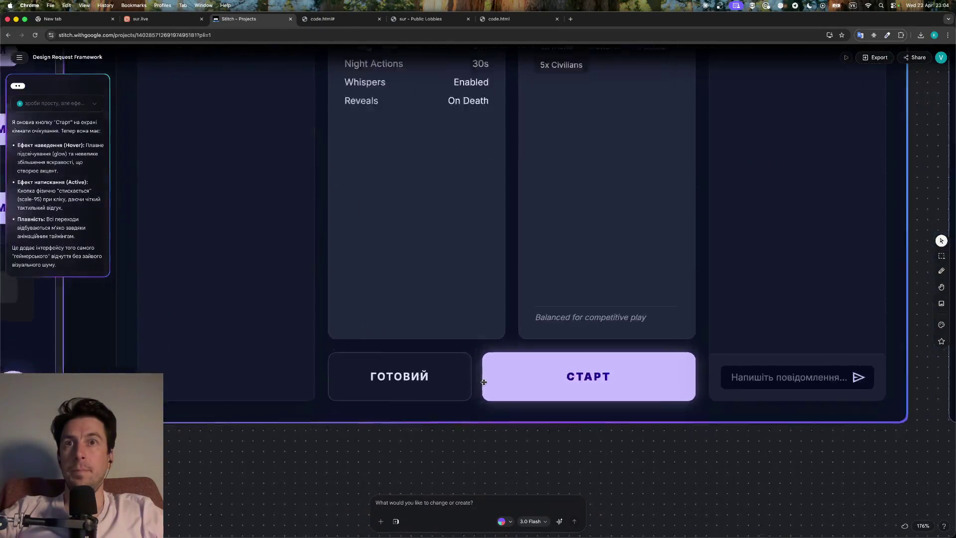
scroll(483, 381, up, 1)
Build an instant prototype from the selected Waiting Room screen and open it in the prototype editor
click(527, 354)
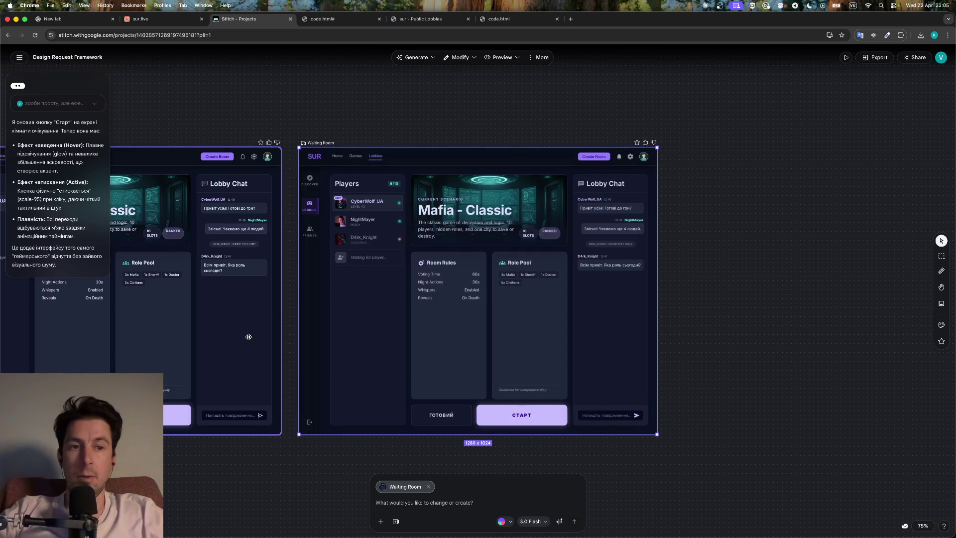
scroll(496, 391, up, 5)
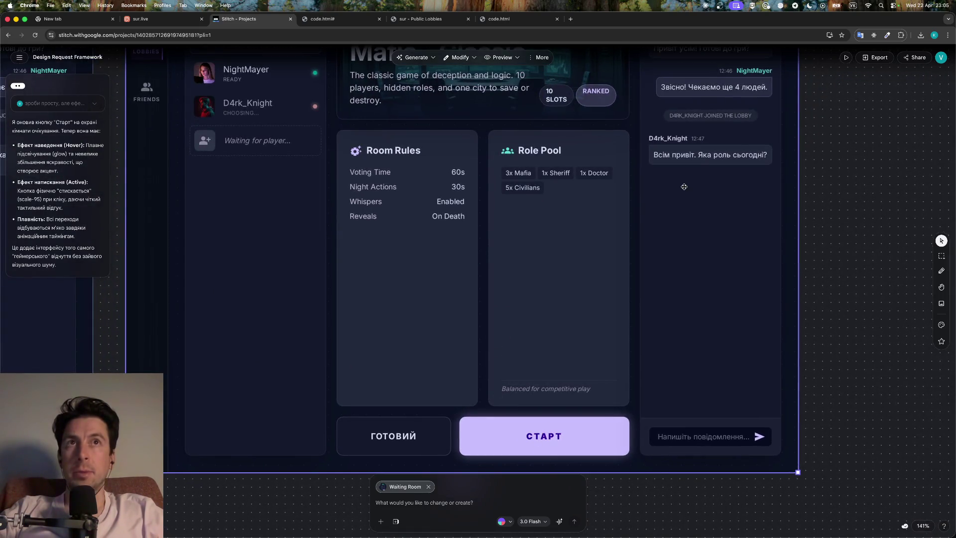
click(844, 58)
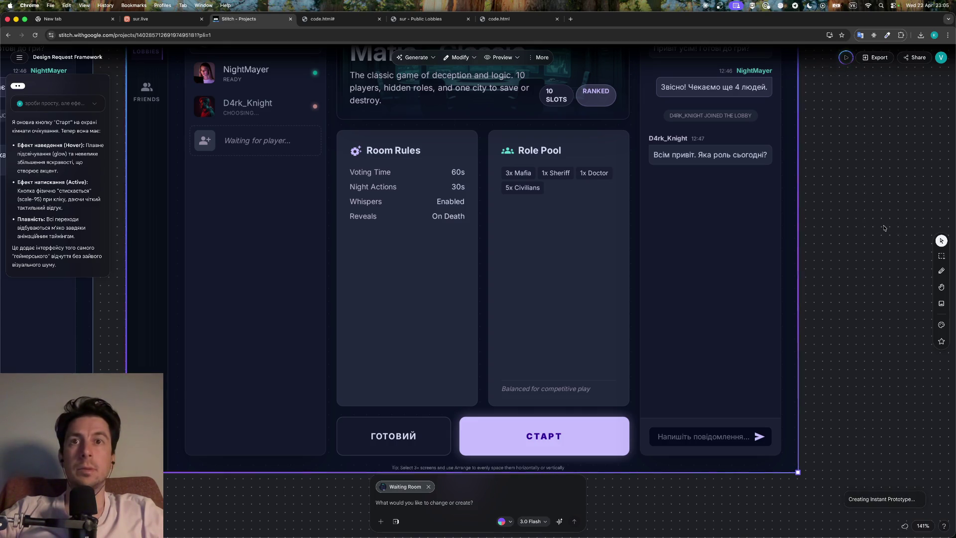
scroll(723, 241, down, 3)
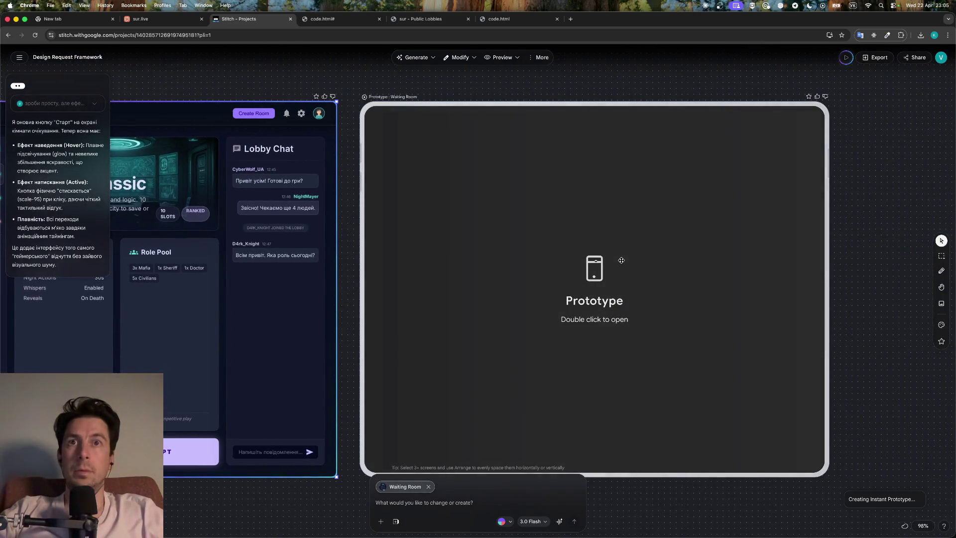
double_click(621, 260)
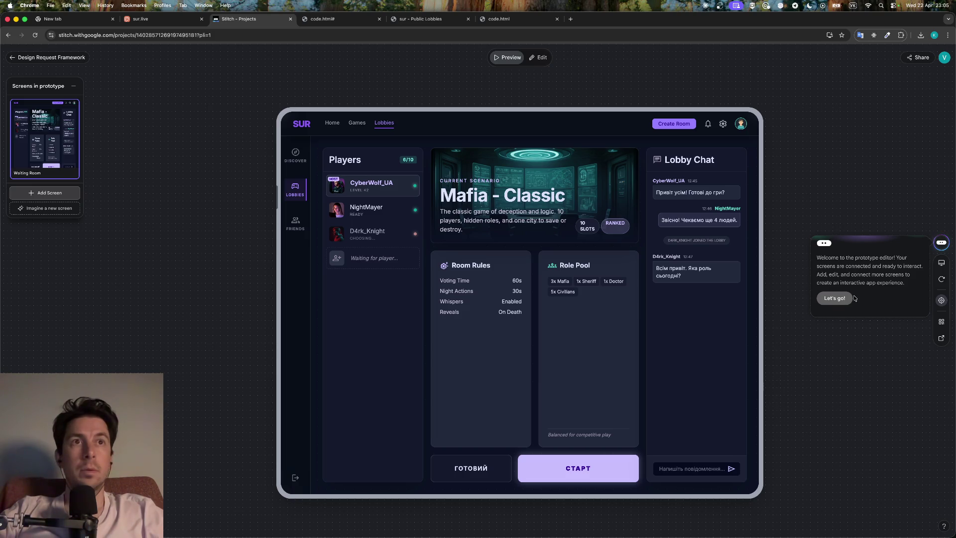
Test pressing СТАРТ in the Waiting Room prototype, then bring up the local waiting room code.html tab
click(836, 295)
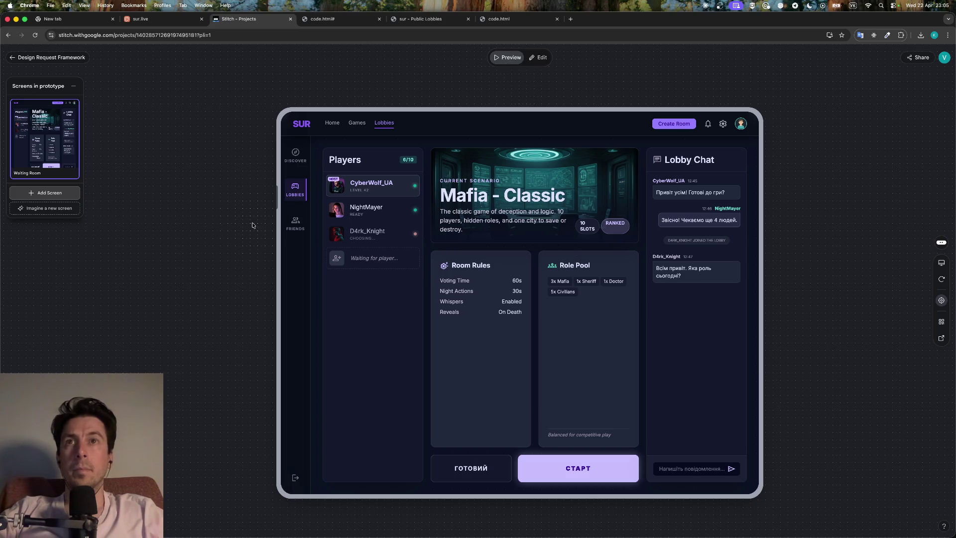
click(704, 472)
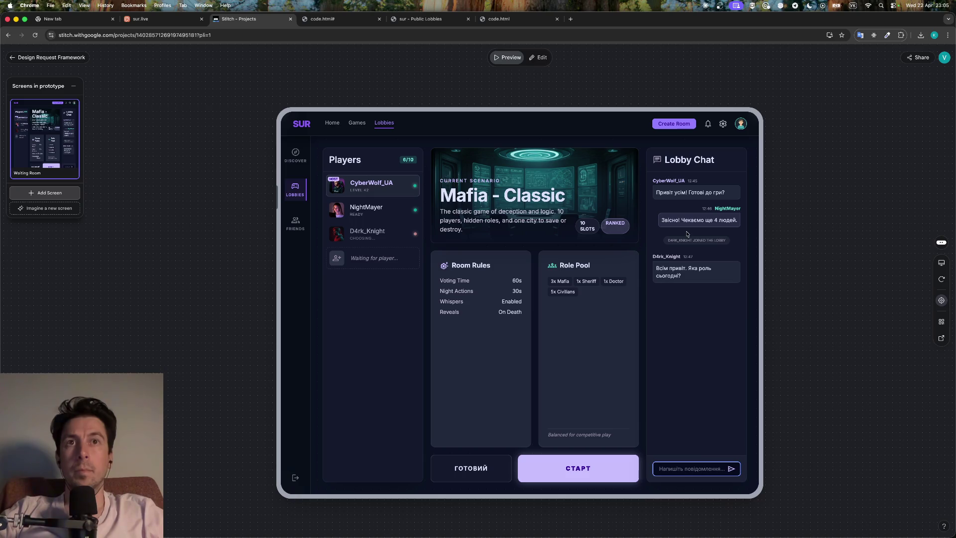
click(694, 268)
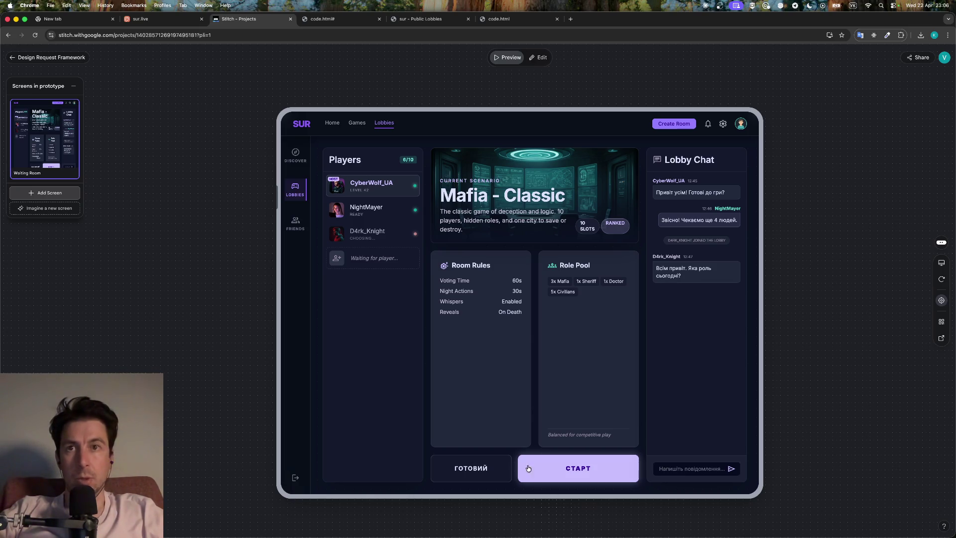
click(556, 463)
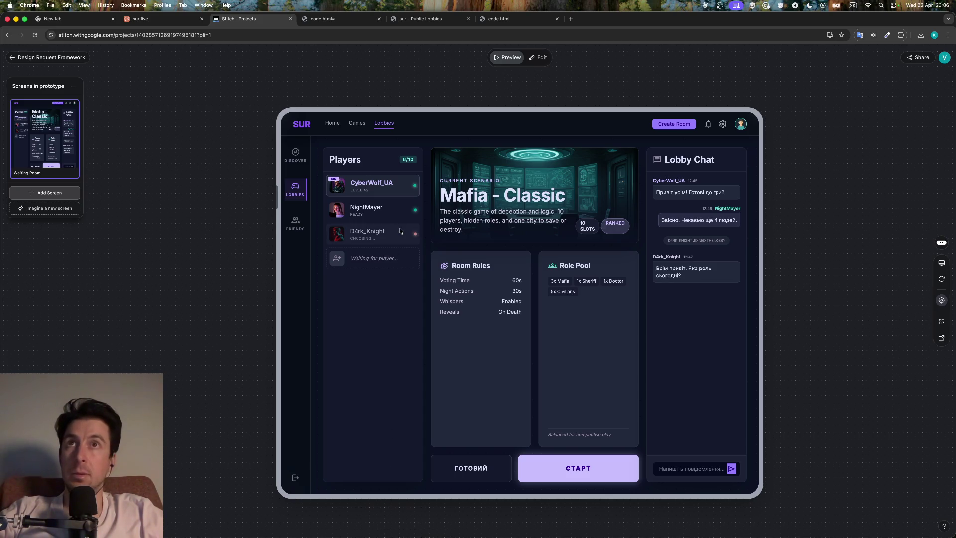
click(513, 20)
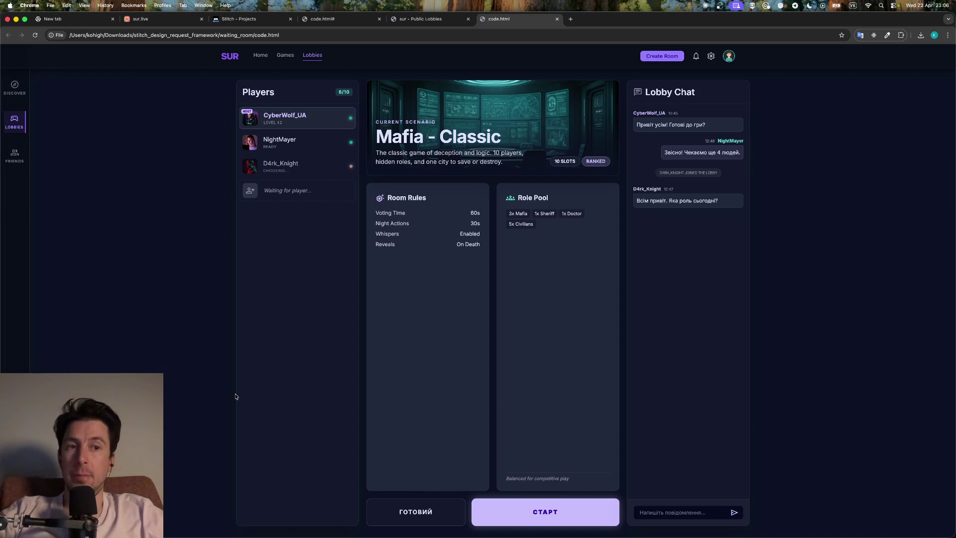
Show the local Game Picker code.html tab with 'Select your journey', glancing at VS Code in between
click(330, 18)
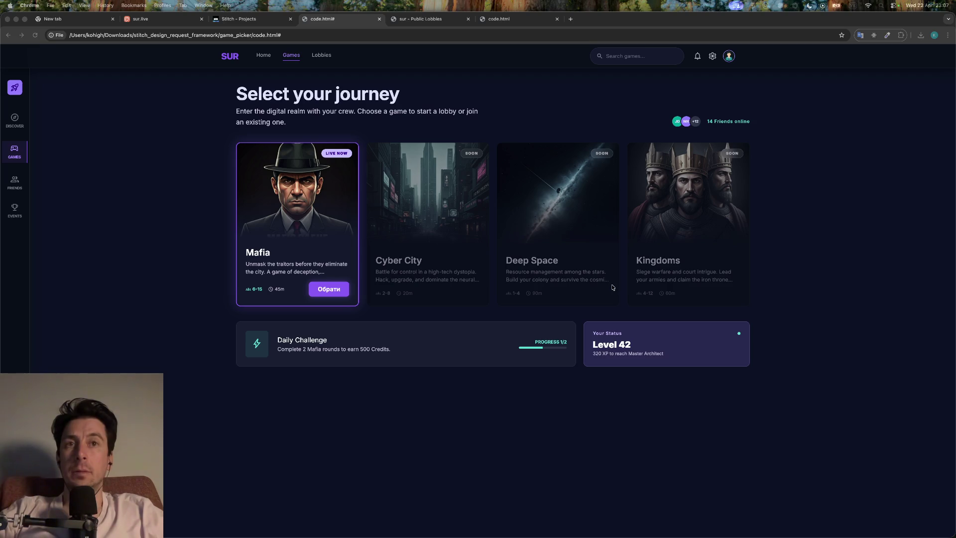
key(super+Tab)
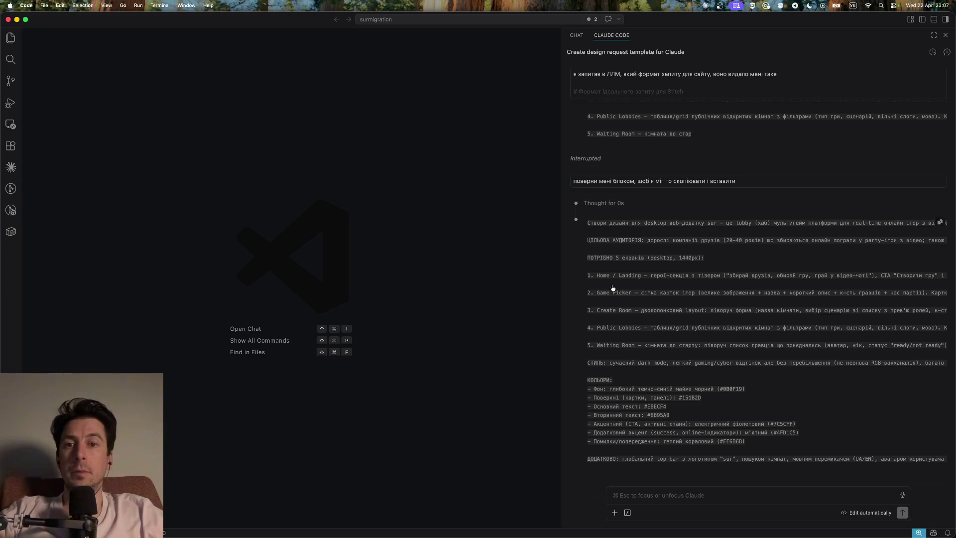
key(super+Tab)
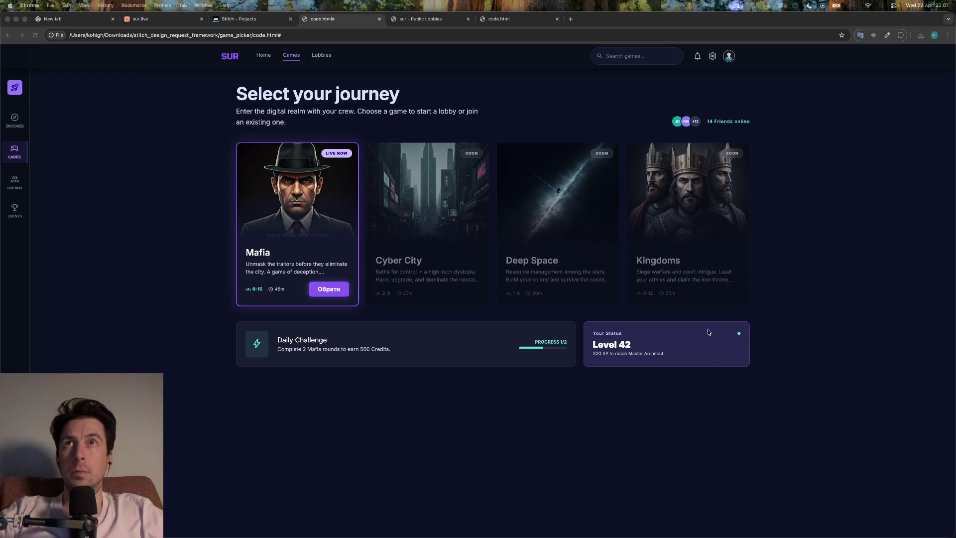
Close the prototype preview, pan to the Waiting Room screens, and select the first one
click(230, 21)
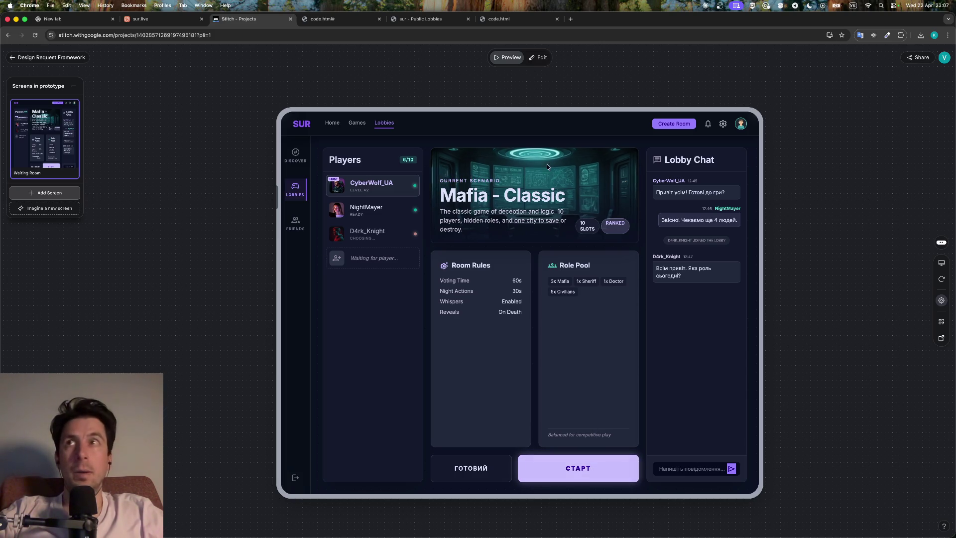
click(47, 57)
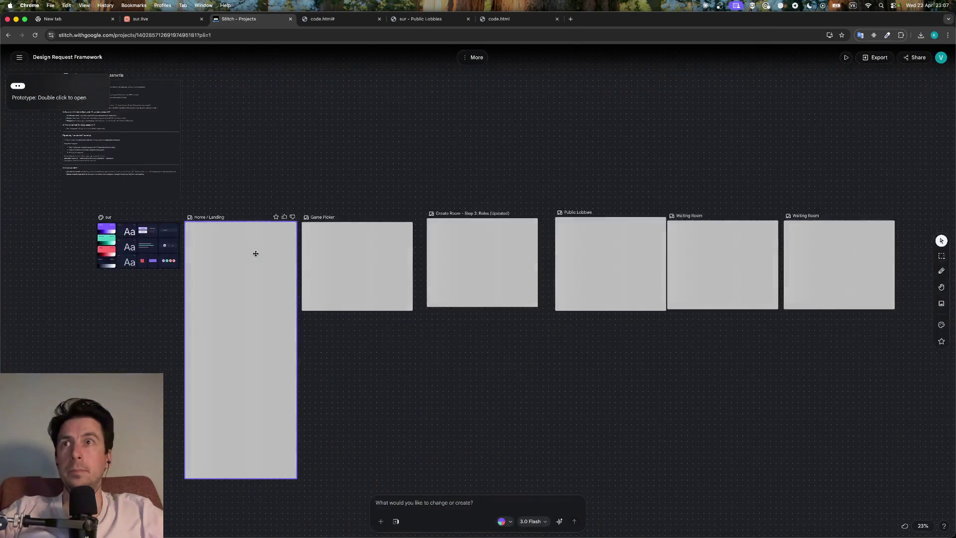
scroll(378, 317, up, 5)
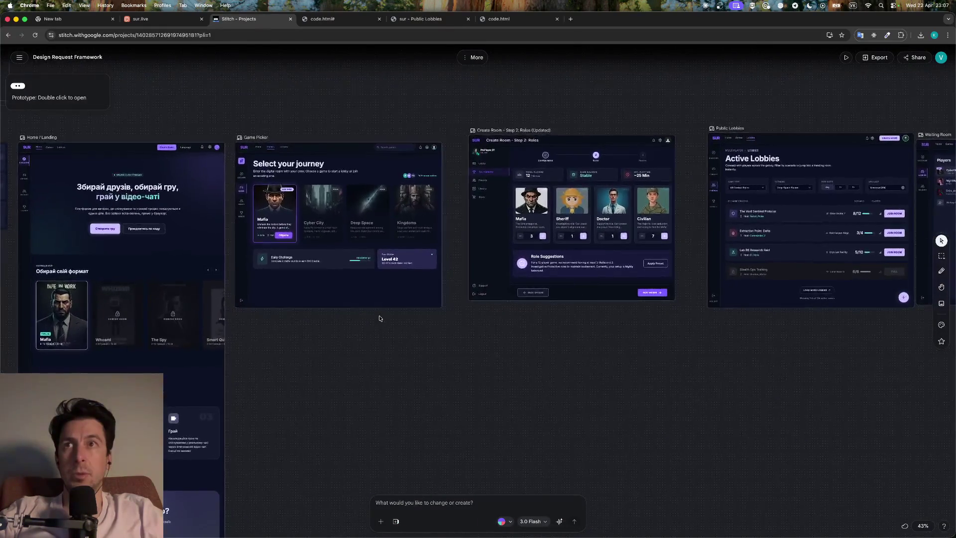
scroll(378, 317, left, 2)
scroll(379, 316, right, 10)
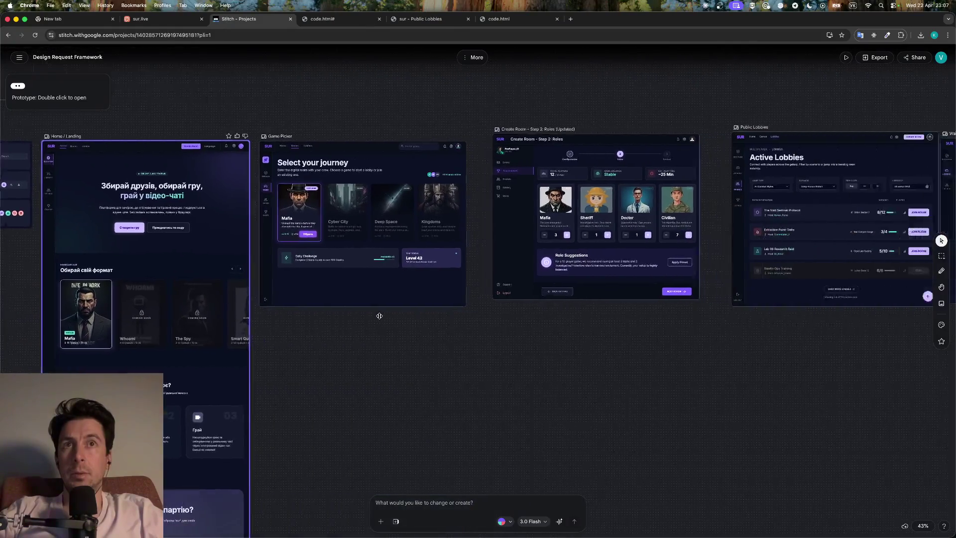
scroll(379, 316, up, 1)
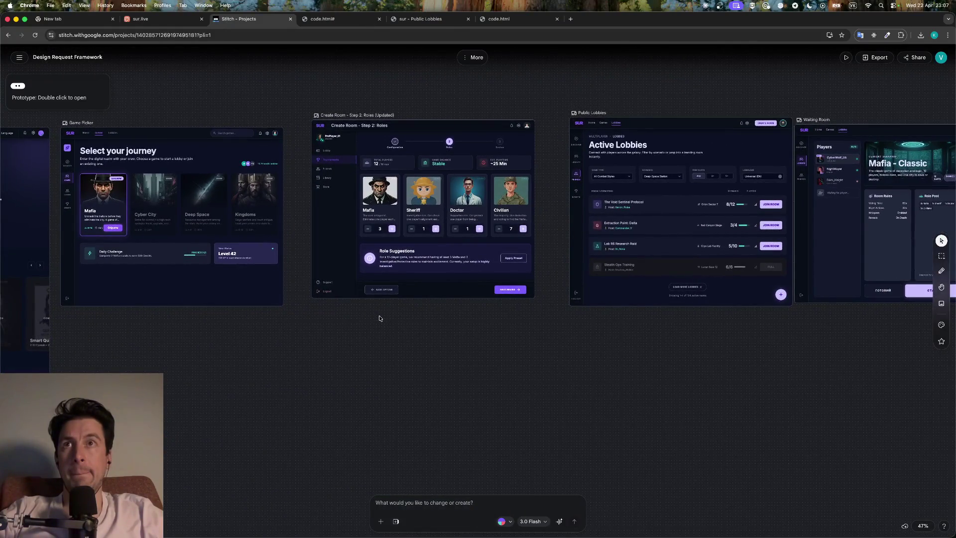
scroll(378, 316, up, 3)
scroll(378, 316, down, 2)
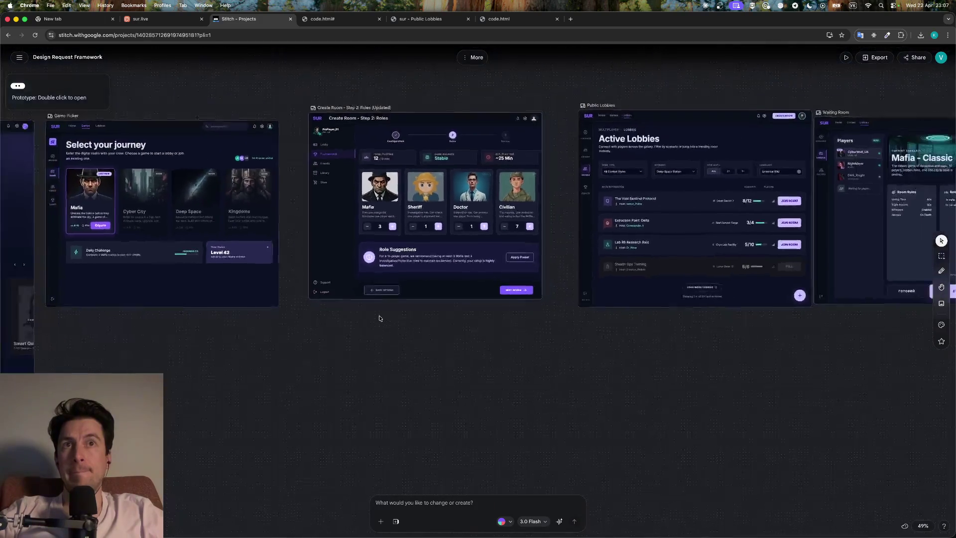
scroll(380, 318, down, 2)
scroll(379, 316, right, 5)
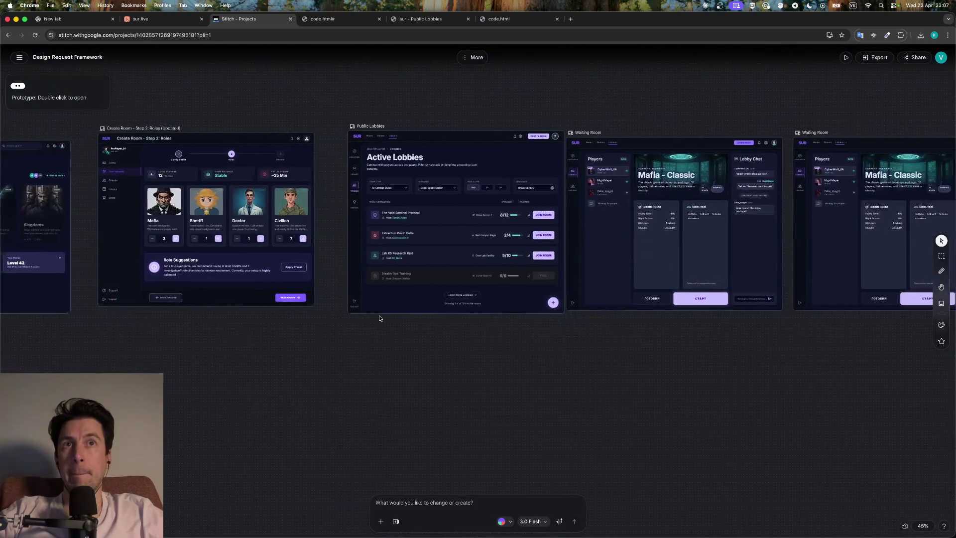
scroll(423, 234, right, 4)
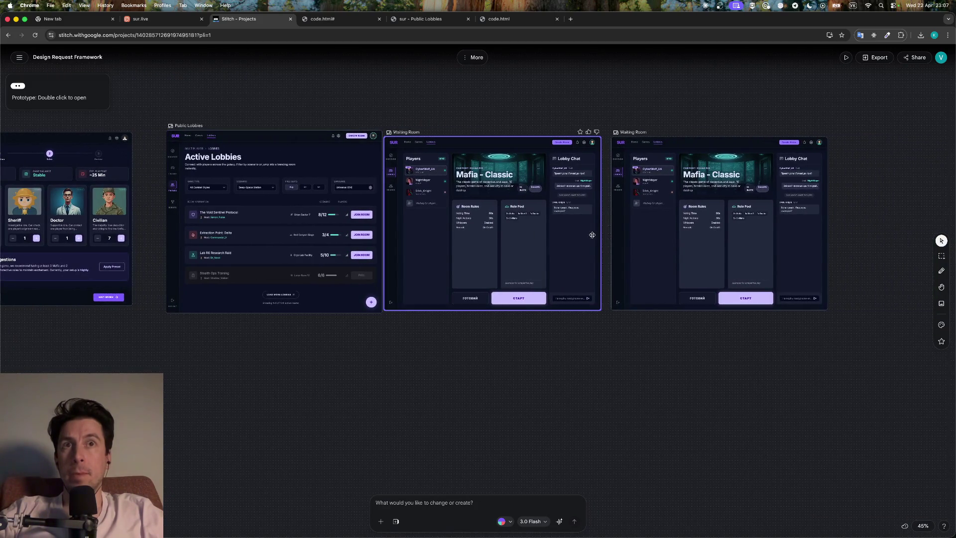
click(547, 298)
Select the left Waiting Room screen and preview it as an instant prototype
scroll(543, 342, up, 5)
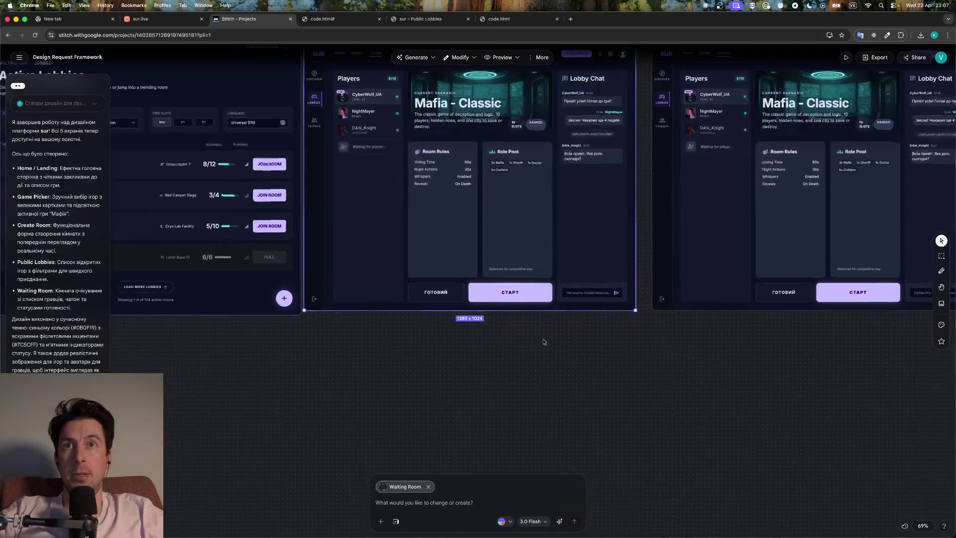
scroll(545, 341, up, 3)
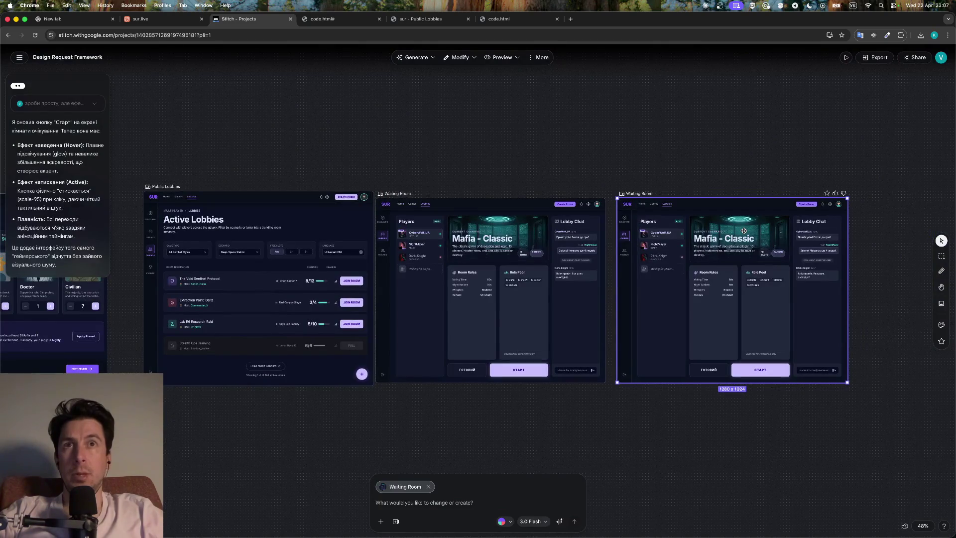
scroll(743, 230, up, 2)
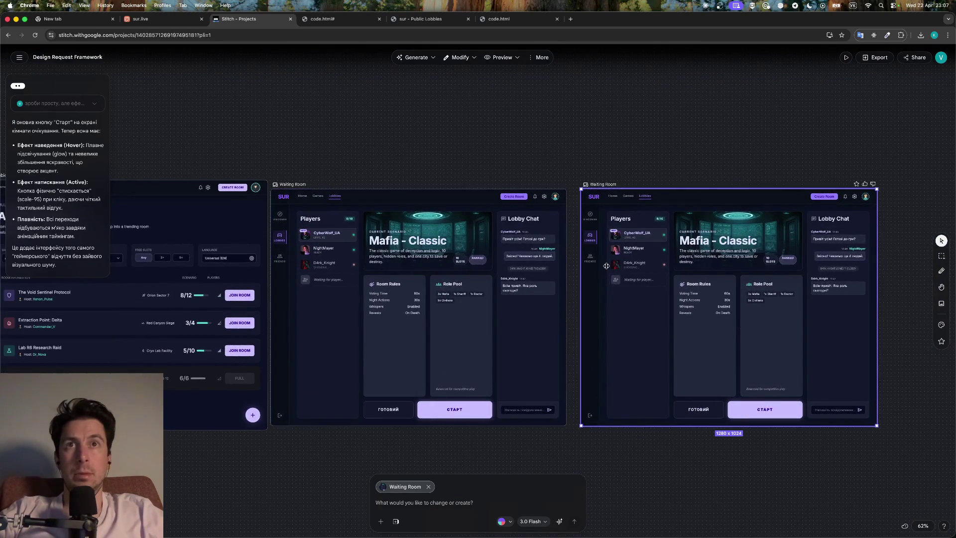
click(487, 307)
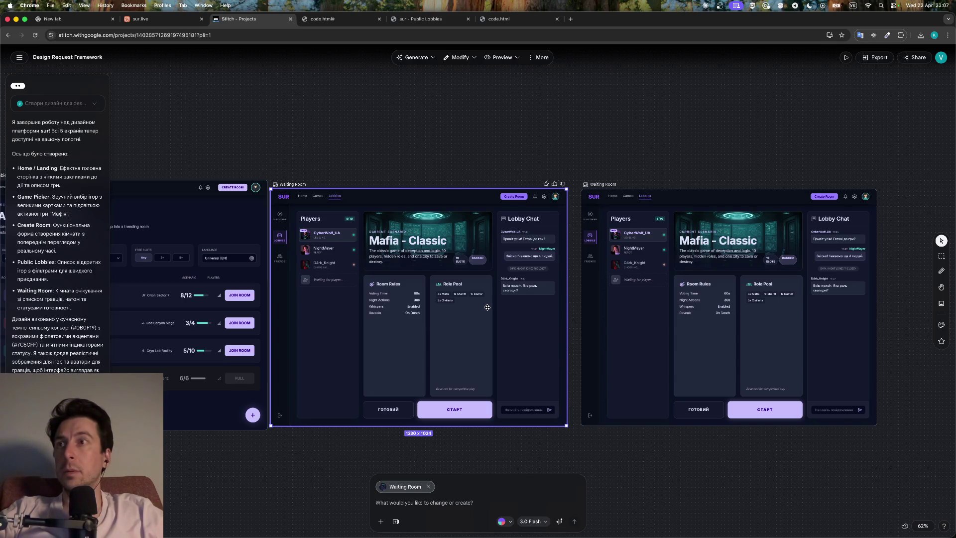
click(692, 309)
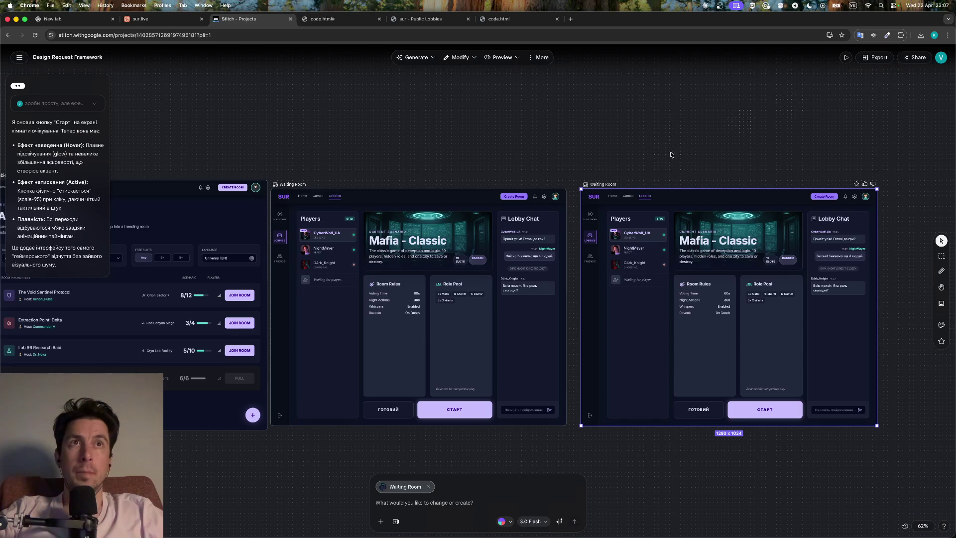
click(457, 423)
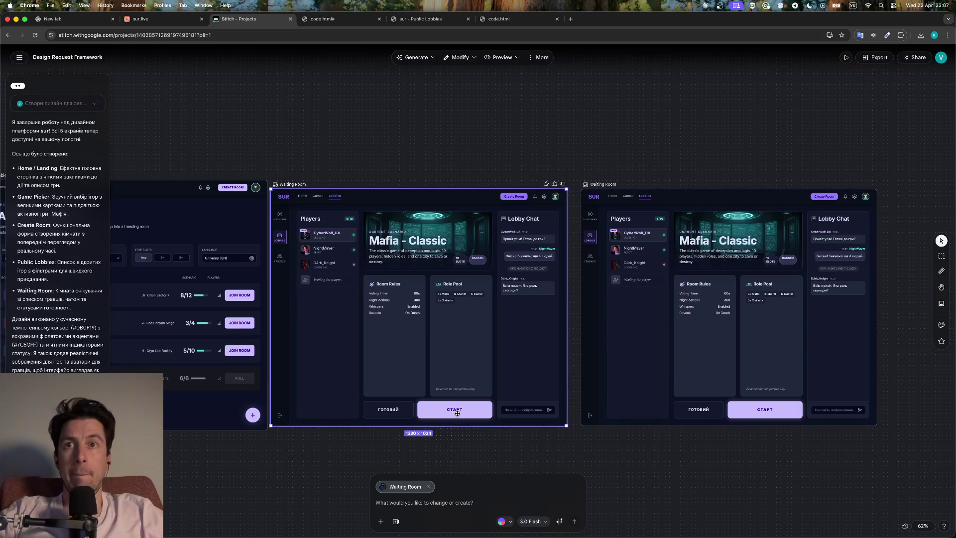
click(846, 58)
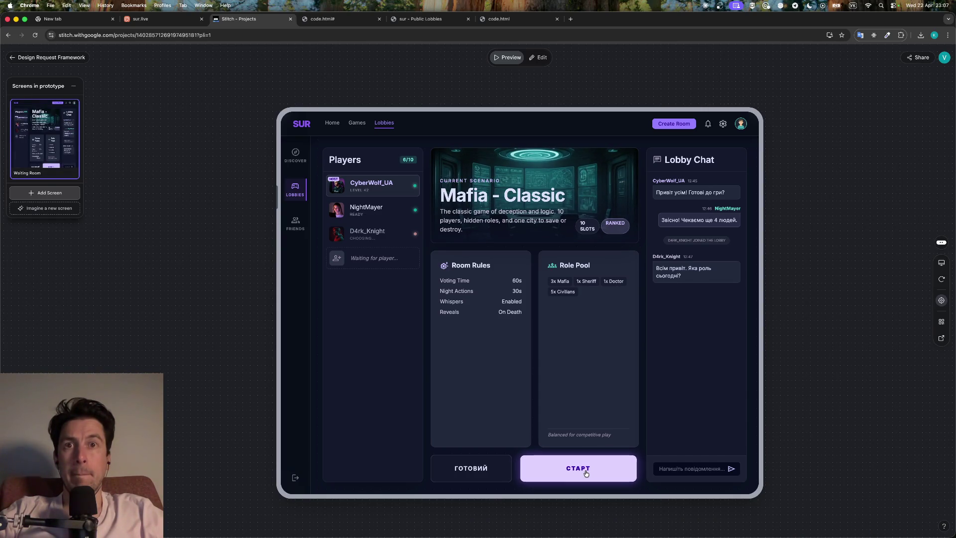
Reopen the updated Waiting Room screen as a prototype and switch it to editing mode
click(65, 58)
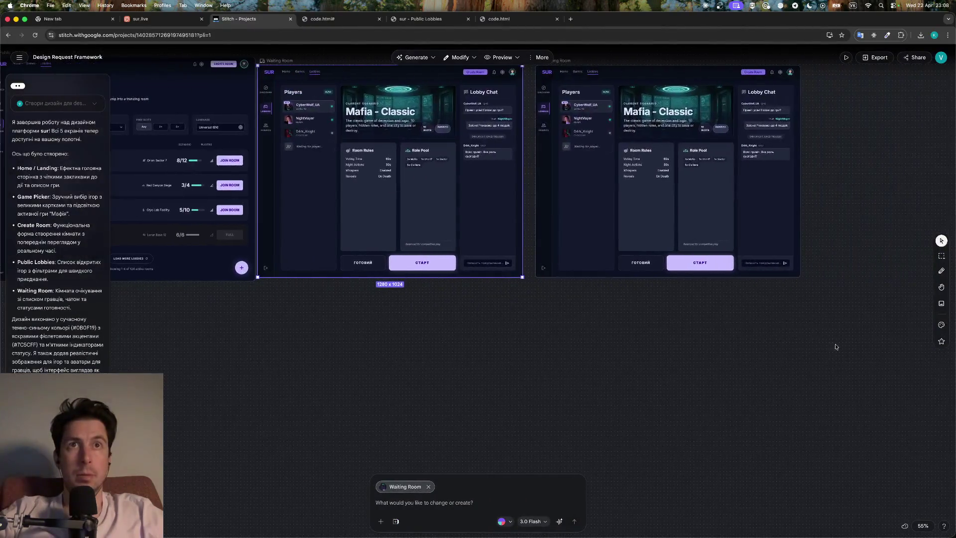
click(768, 219)
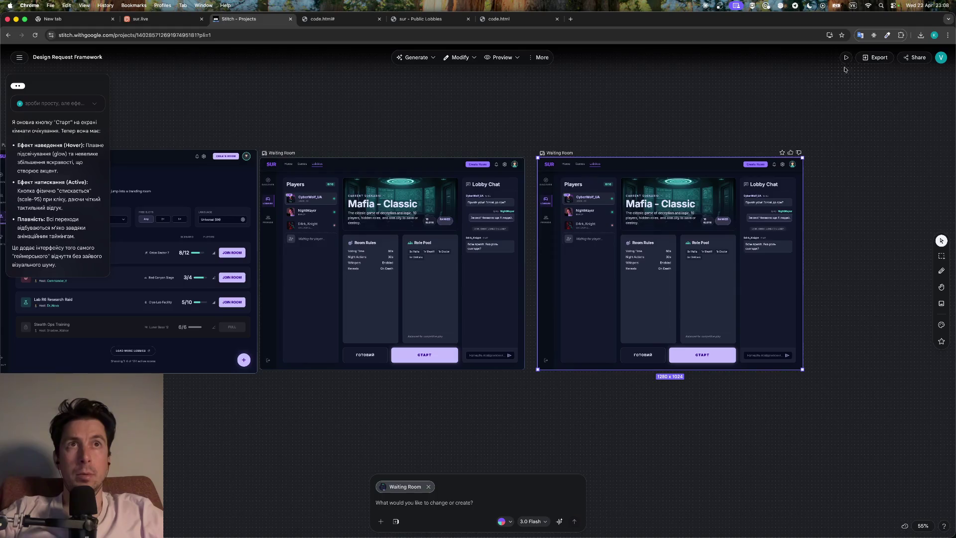
click(845, 58)
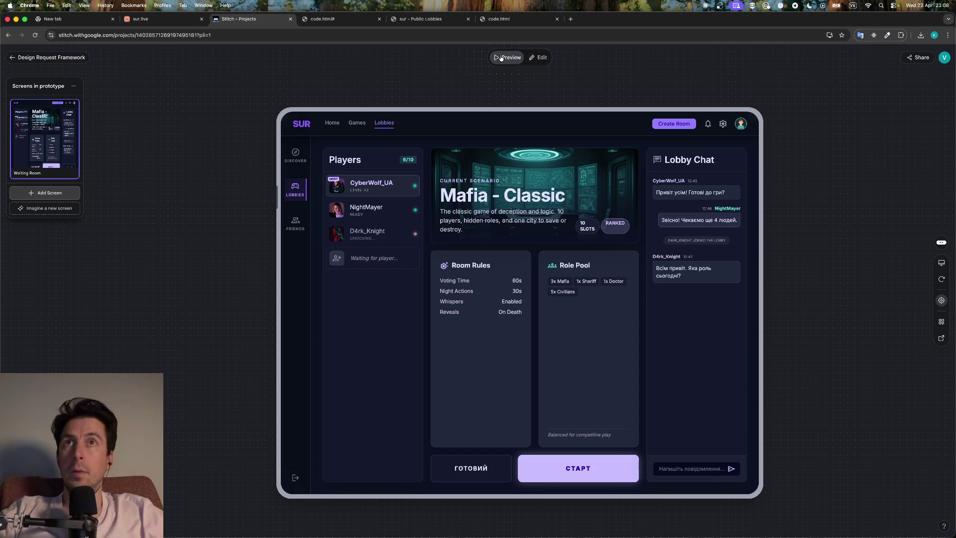
click(538, 57)
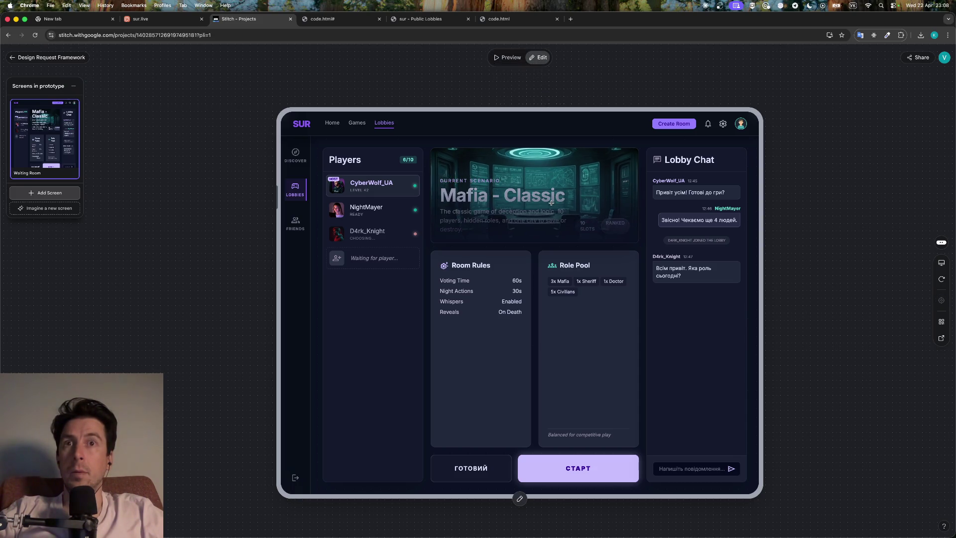
Draft an AI change request on СТАРТ asking for more interesting, striking interaction effects
click(578, 470)
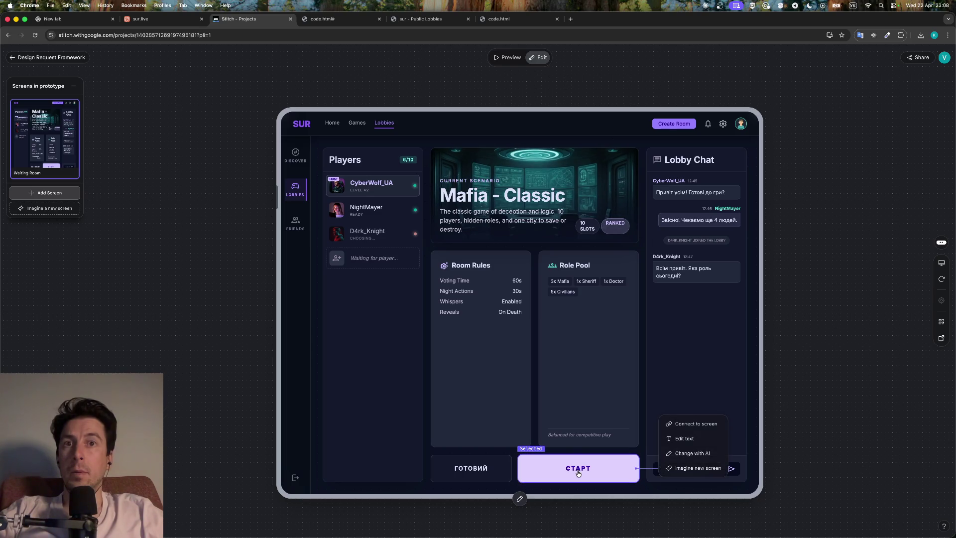
click(714, 455)
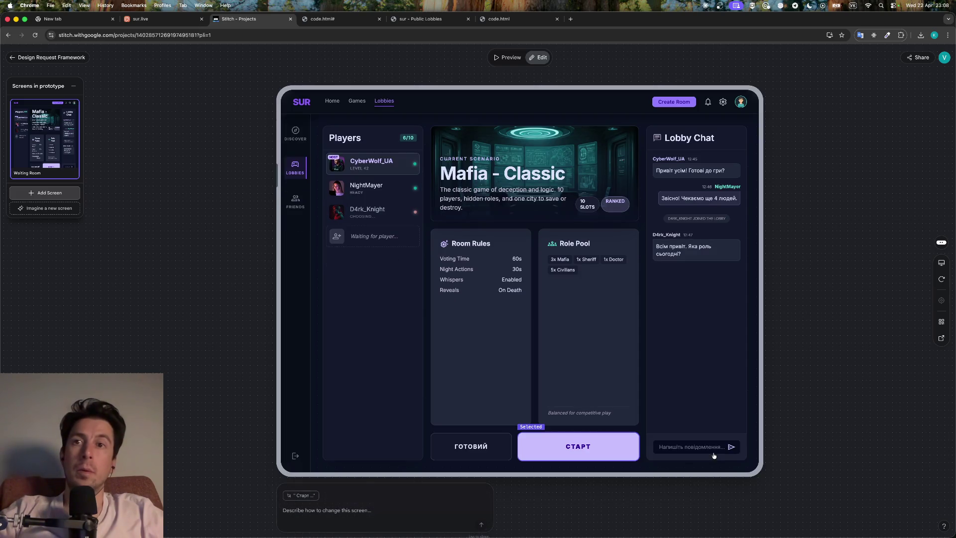
text(зроби ефекти інтеракту з кнопкою більш цікавими і ефектними)
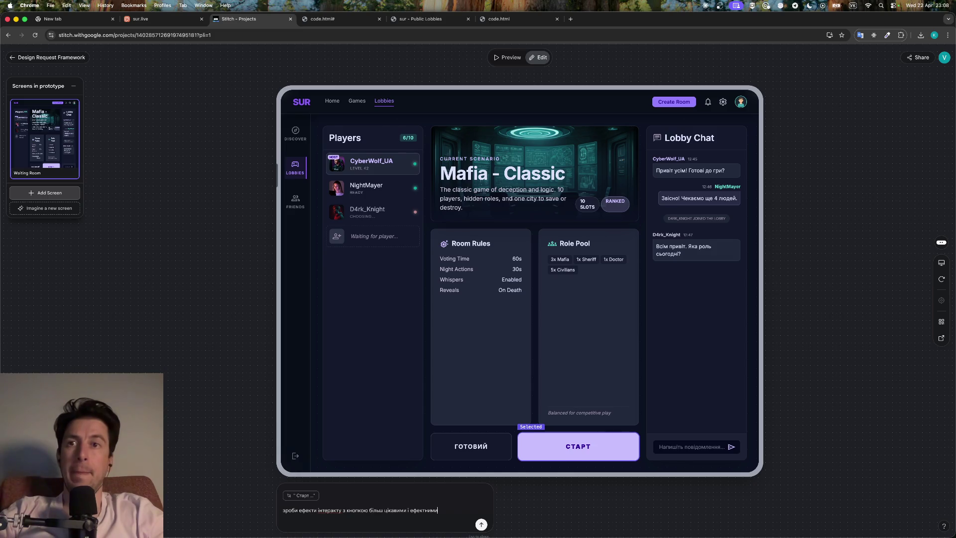
key(Escape)
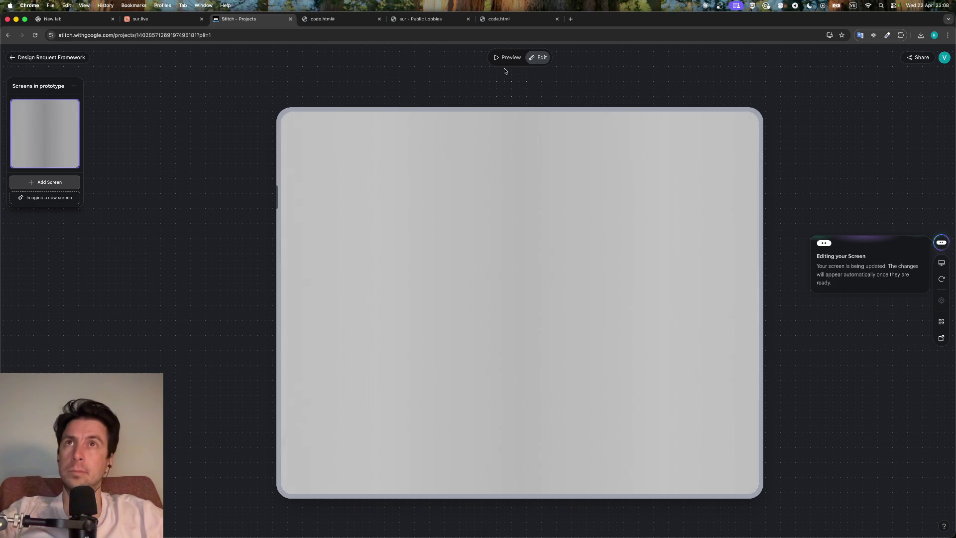
Close the code.html, sur - Public Lobbies and code.html# browser tabs, keeping the Stitch tab
click(559, 21)
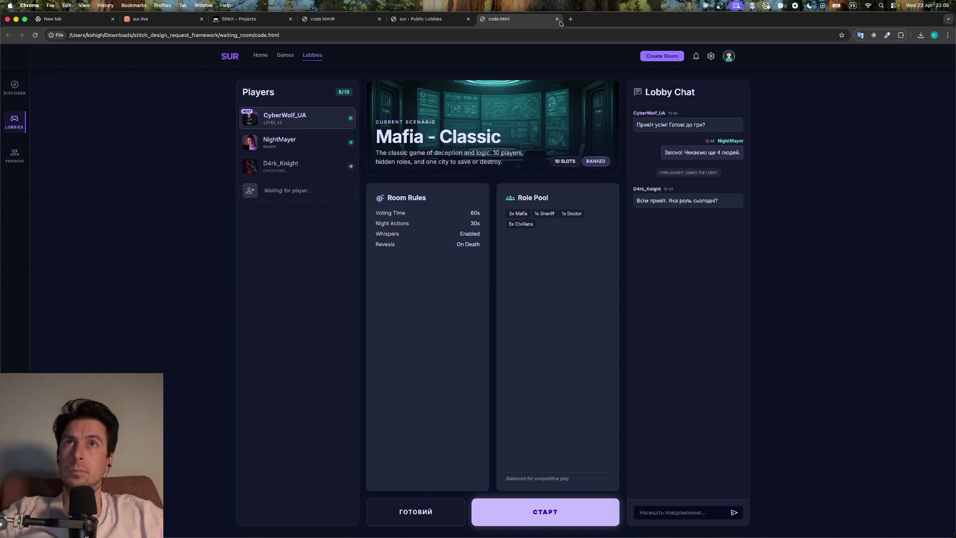
click(557, 19)
click(239, 19)
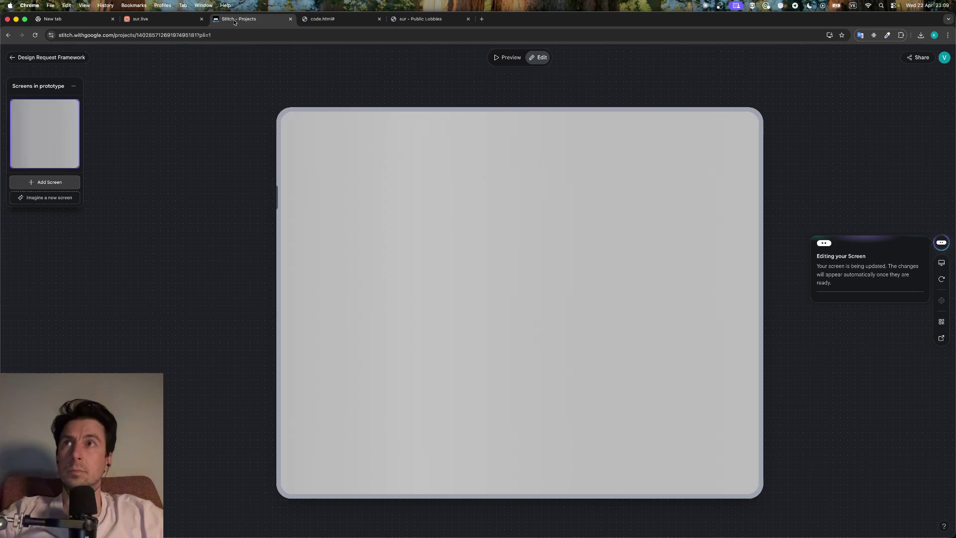
middle_click(393, 22)
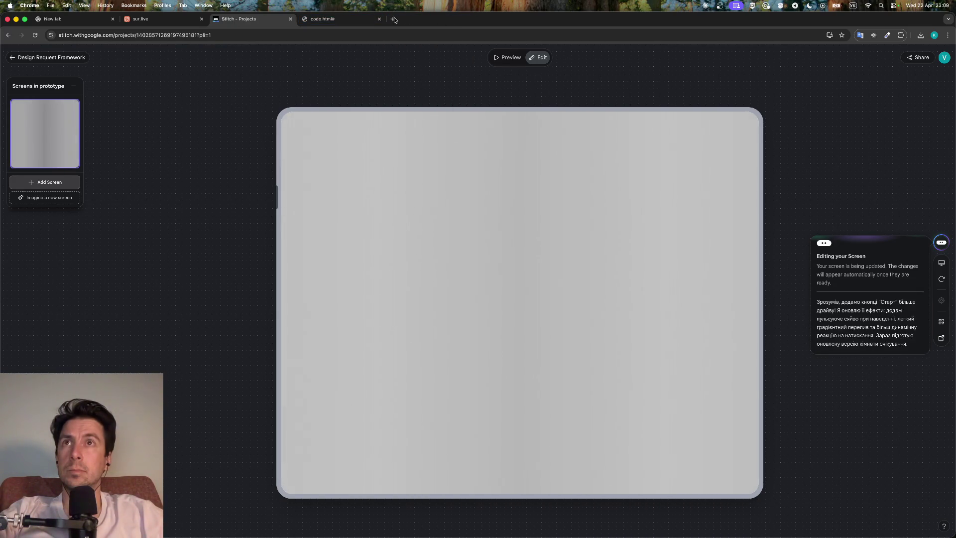
middle_click(378, 19)
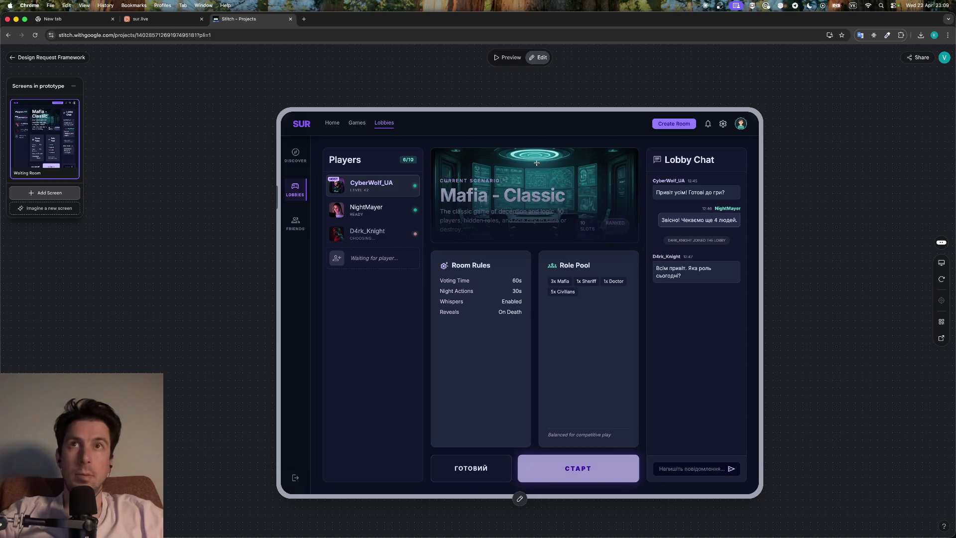
Try the СТАРТ button in Preview, then start a Change with AI request on СТАРТ
click(507, 58)
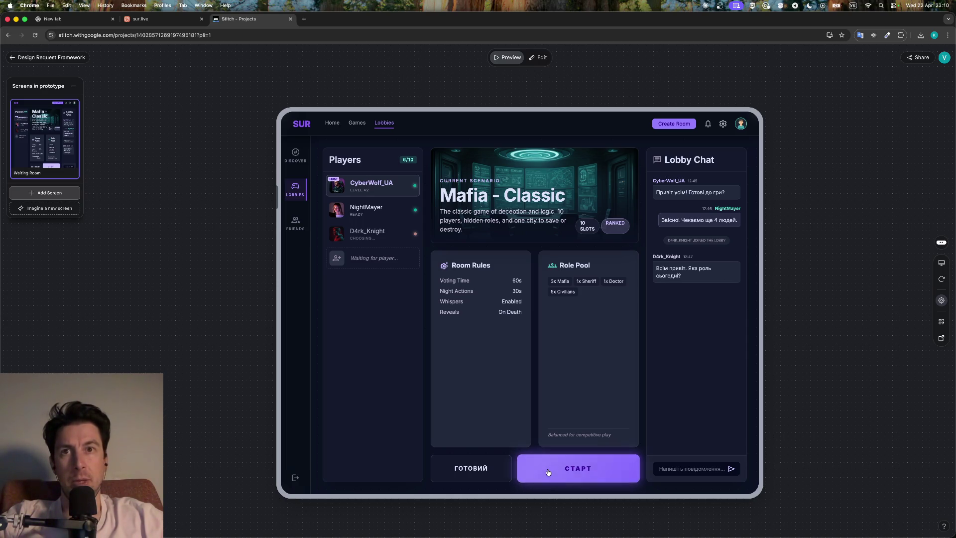
key(Escape)
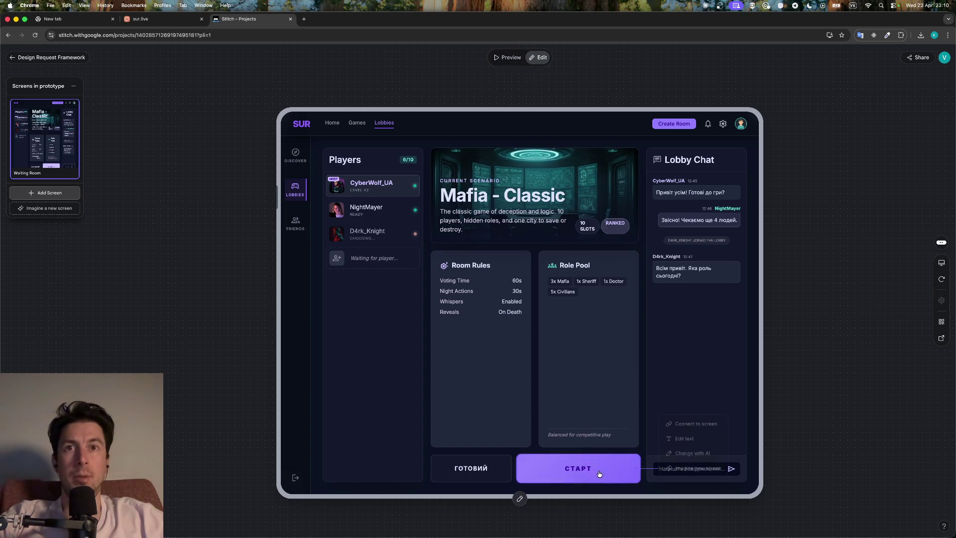
click(600, 473)
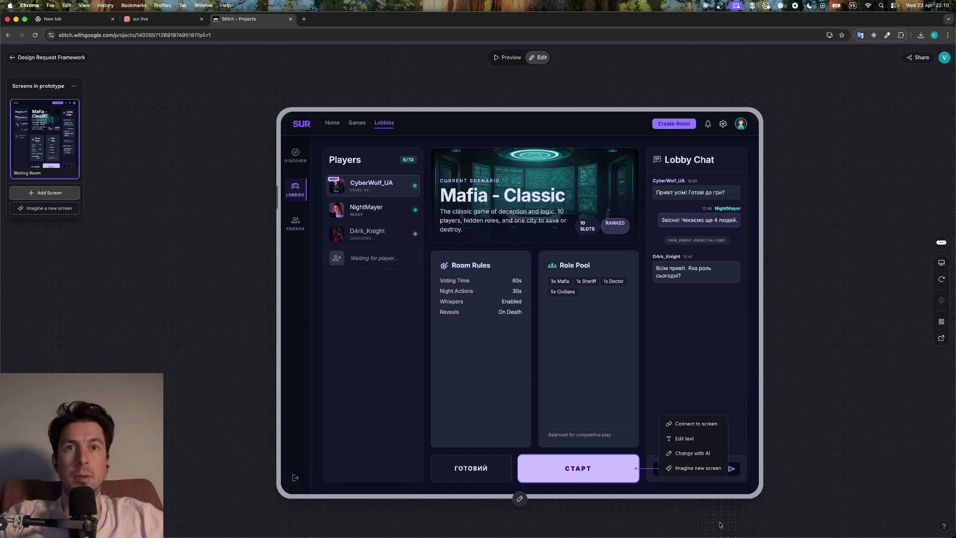
click(706, 453)
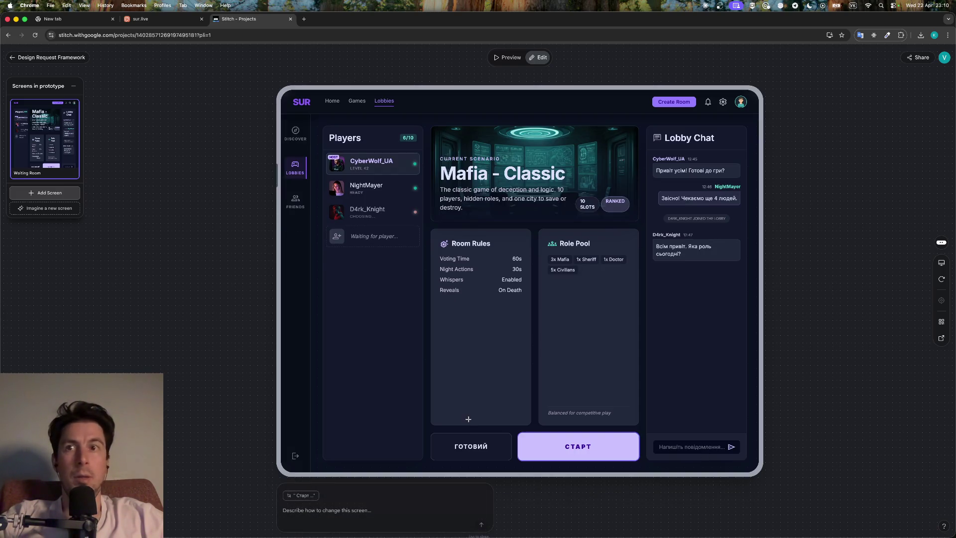
Ask the AI for a smaller press effect and inner side shadows on СТАРТ
text(давай зробимо цей ефект прот)
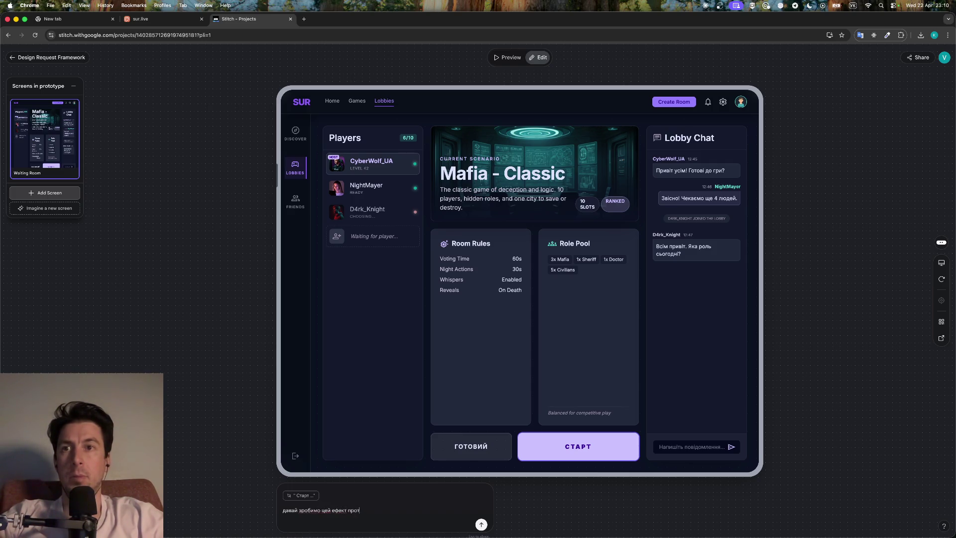
text(им. шоб вона менше вдавлювалась.)
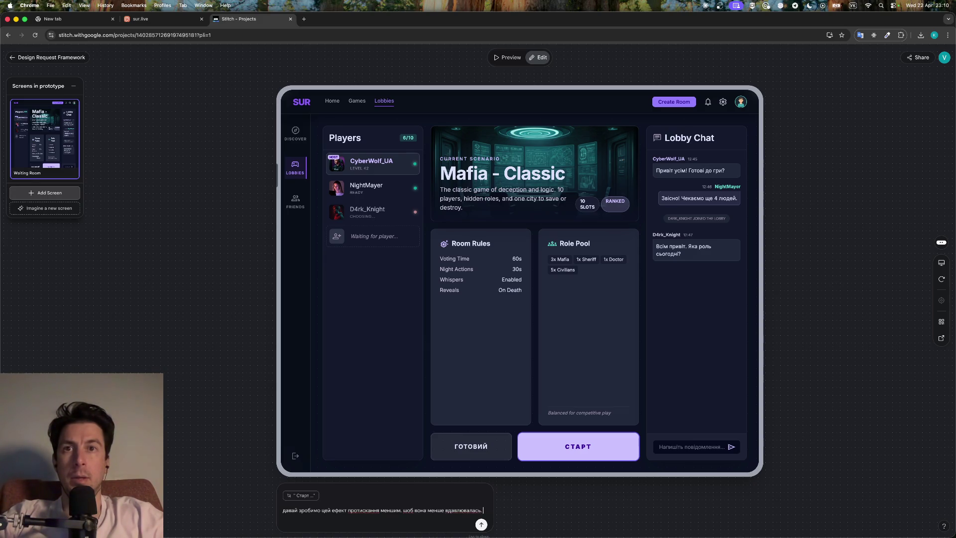
text(додай можливо якийсь шадов по боках, щ)
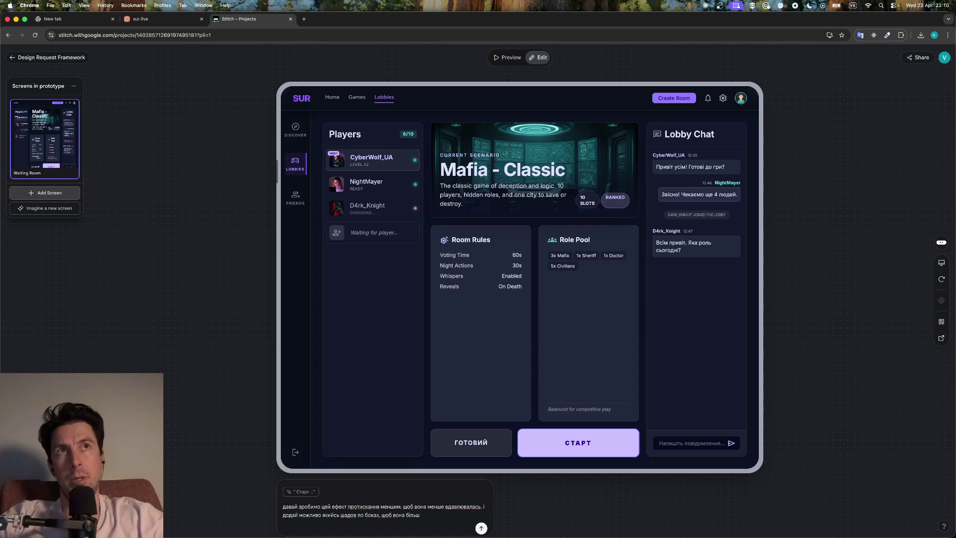
text(об'ємно вдавлювалась)
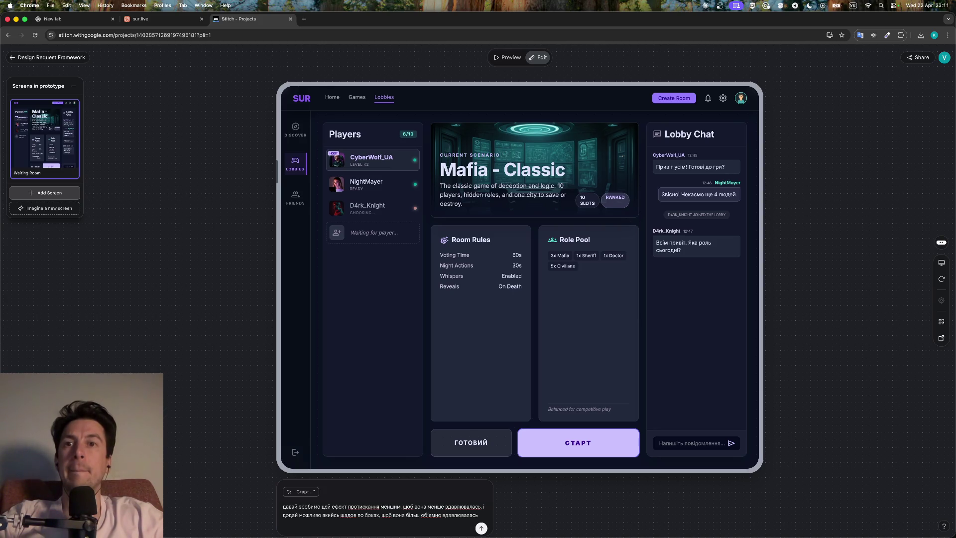
key(Return)
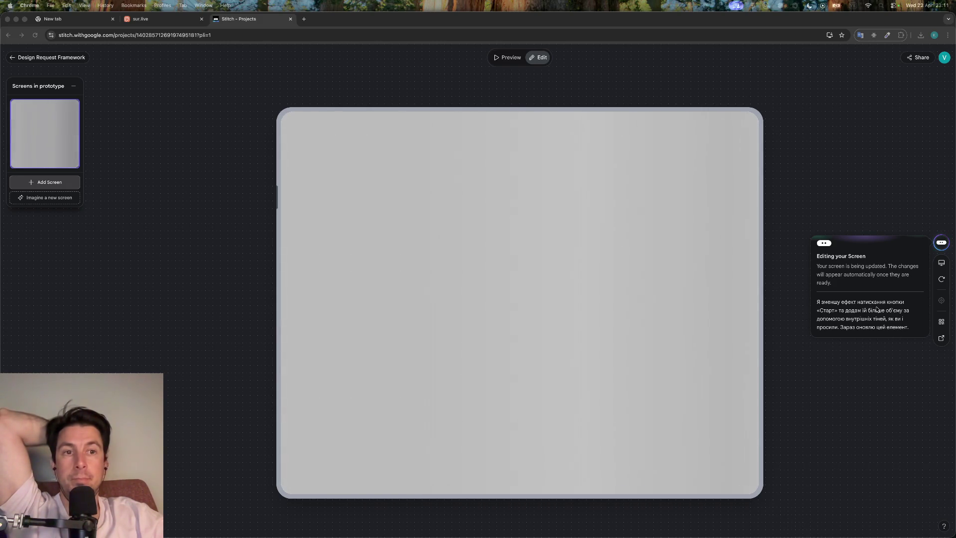
mouse_move(737, 536)
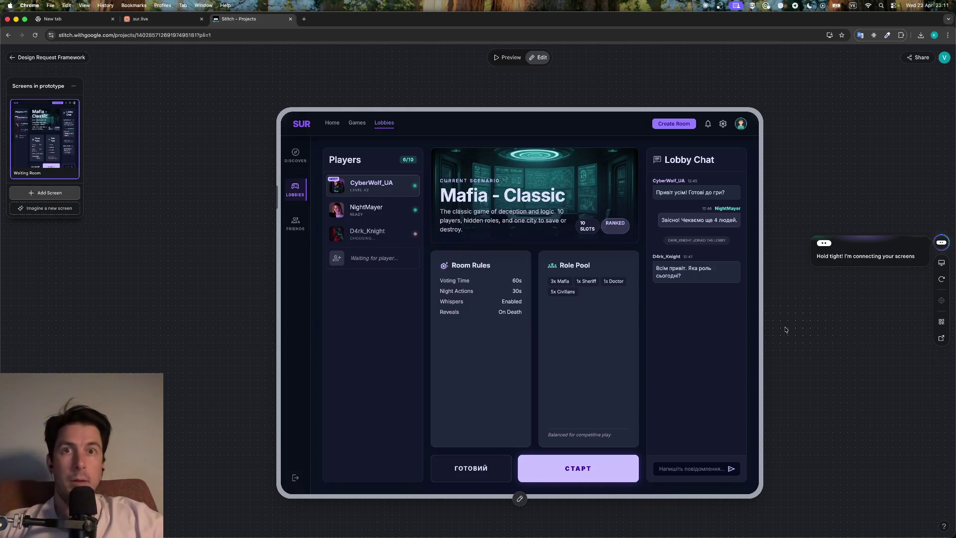
Press СТАРТ in the editor and again in Preview to check its subtler press effect
click(603, 467)
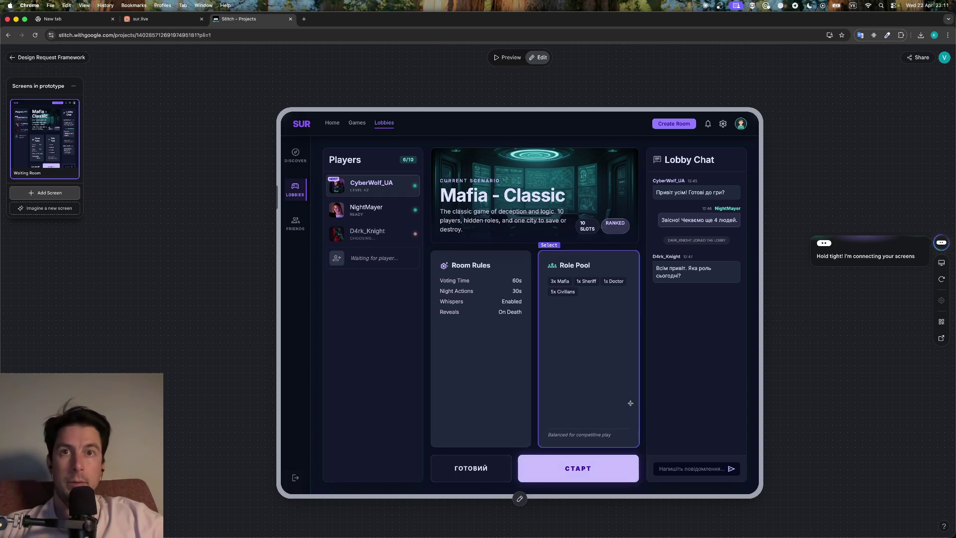
click(596, 467)
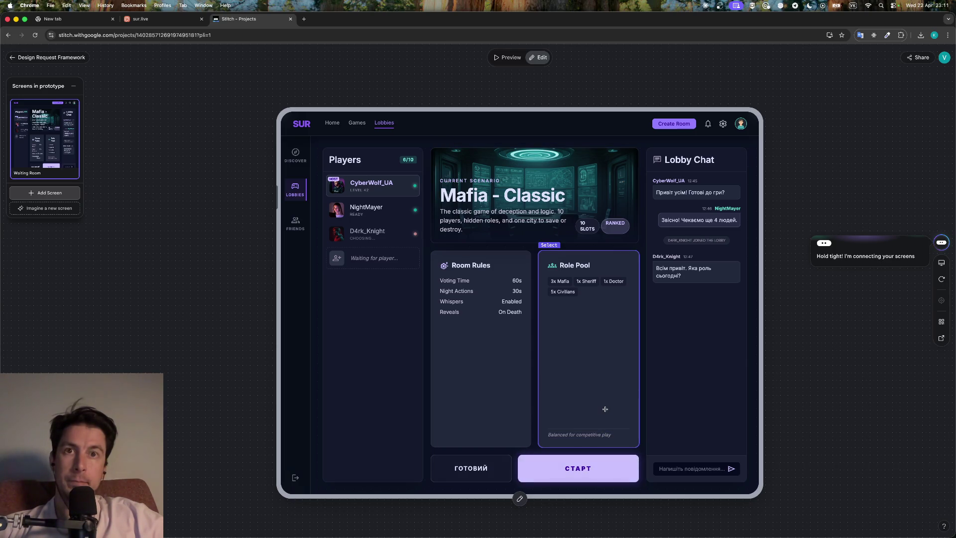
click(511, 56)
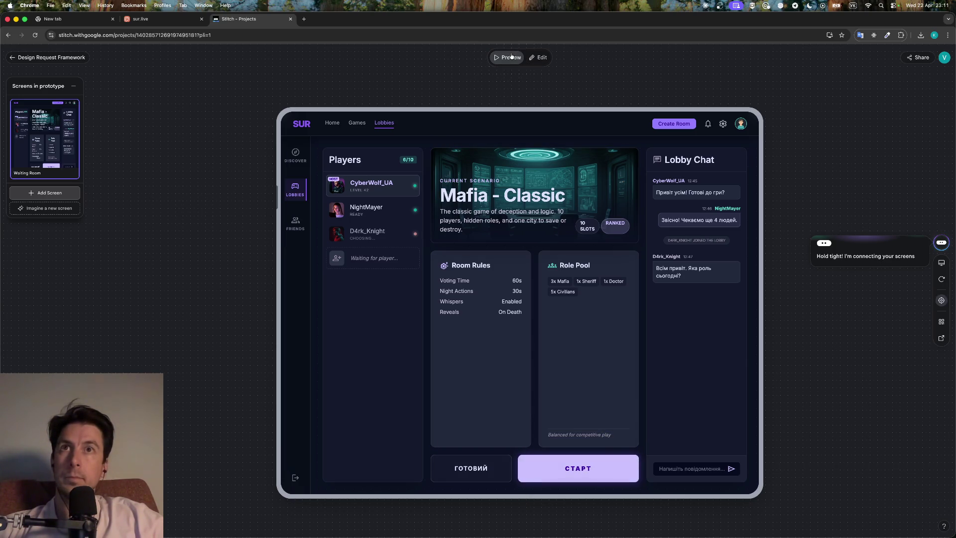
click(597, 465)
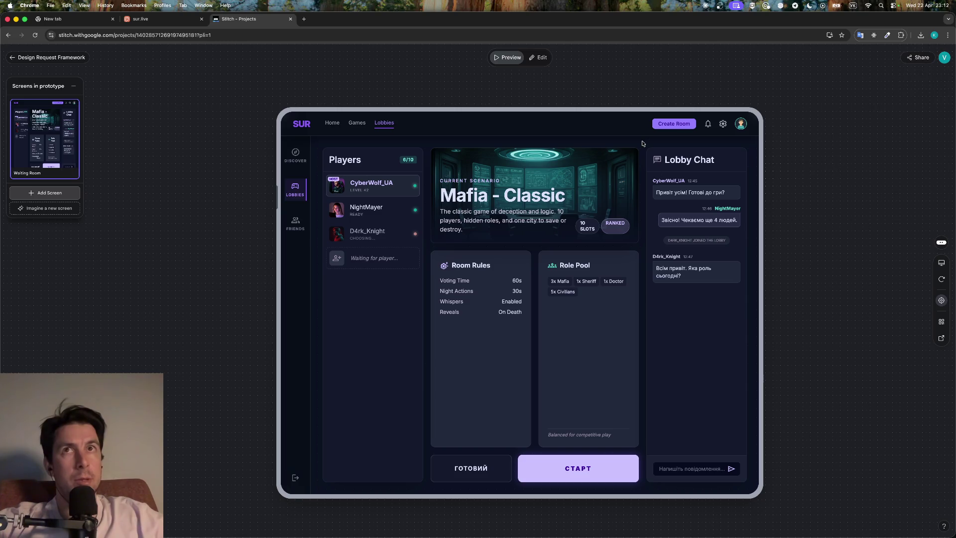
Start an AI change request on СТАРТ and lay out numbered feedback points 1) and 2)
click(541, 57)
click(625, 470)
click(697, 453)
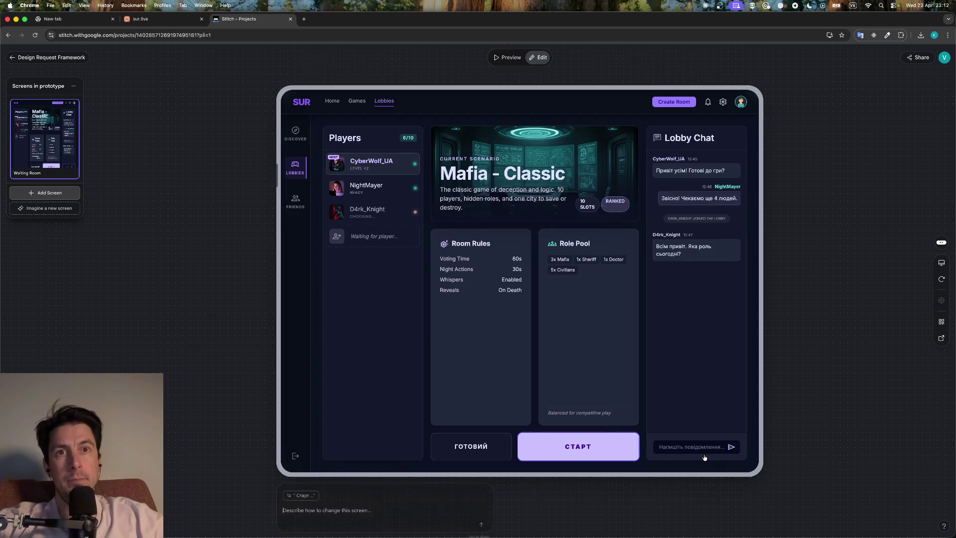
text(ефект втискання пропав при кліку і його майже не)
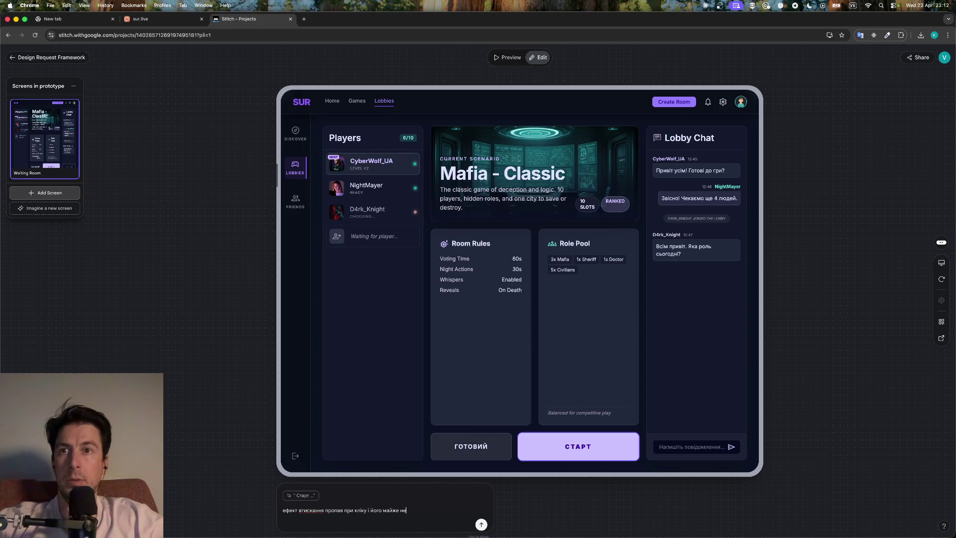
text( видно)
click(283, 509)
text(1))
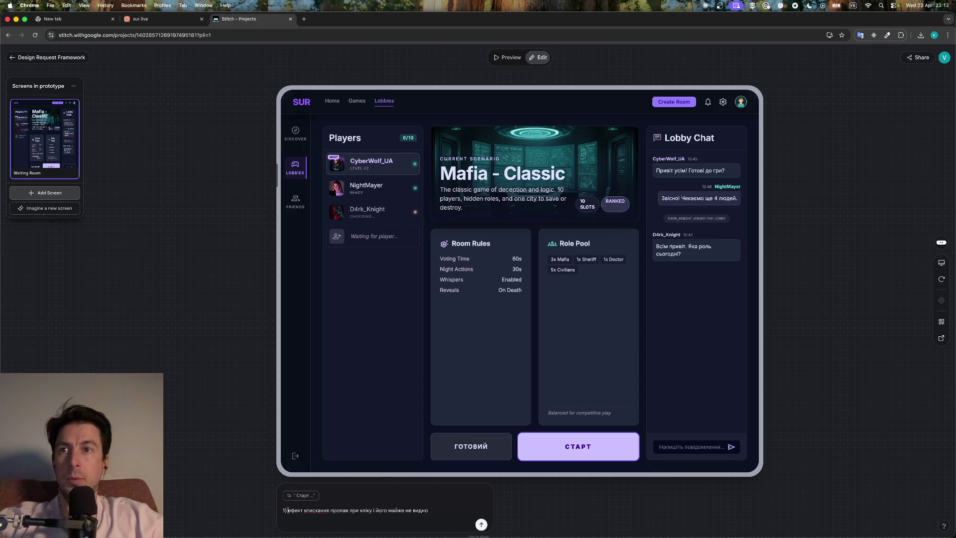
key(shift+Return)
text(2))
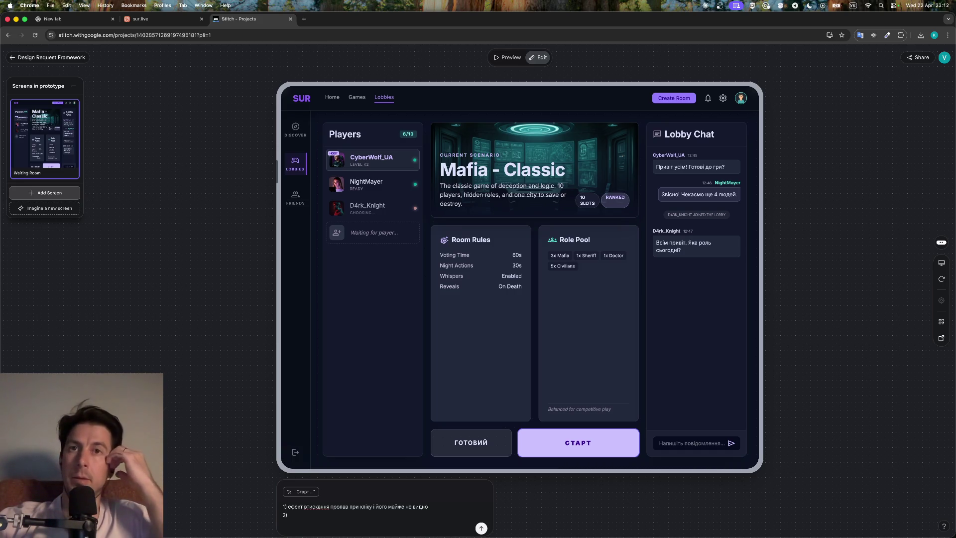
Press СТАРТ repeatedly to study its press and hover transitions
click(599, 445)
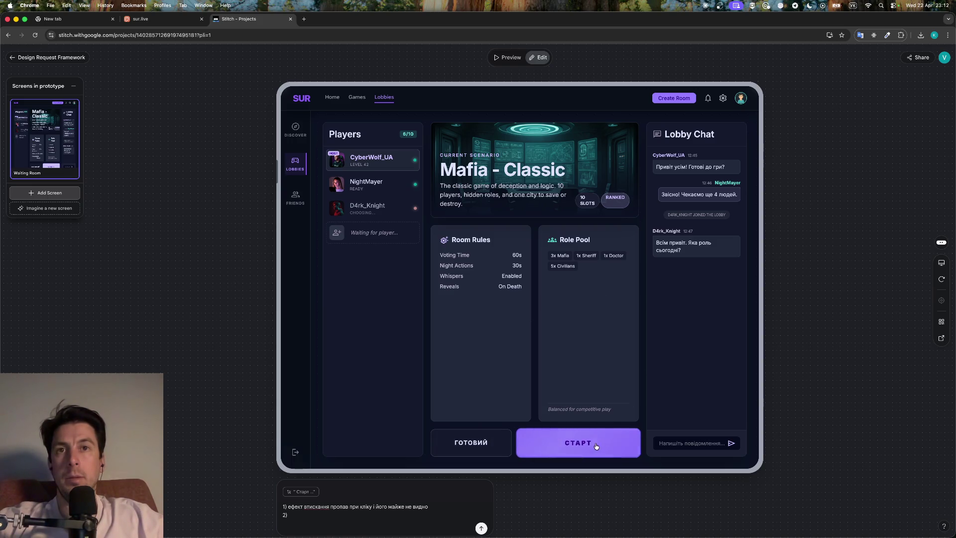
click(596, 446)
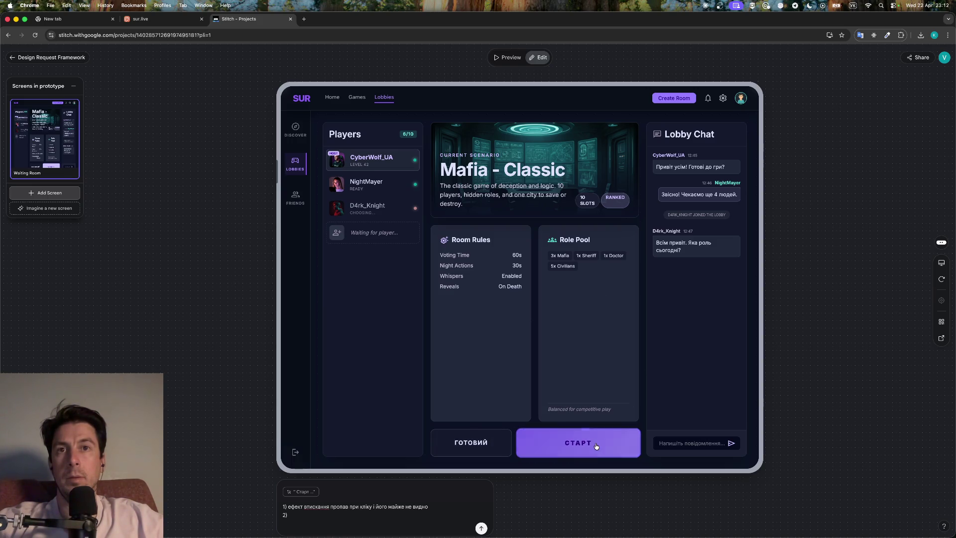
click(596, 446)
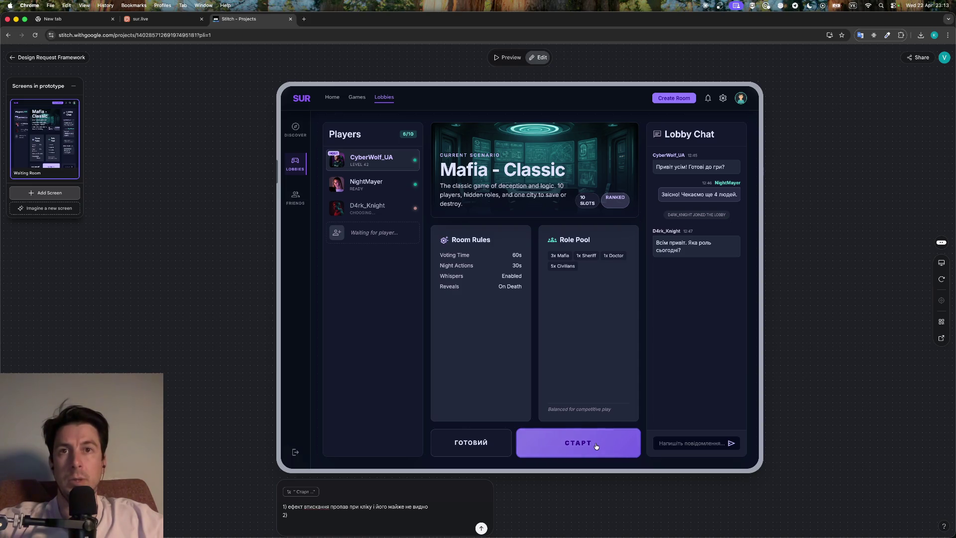
click(596, 446)
click(596, 446)
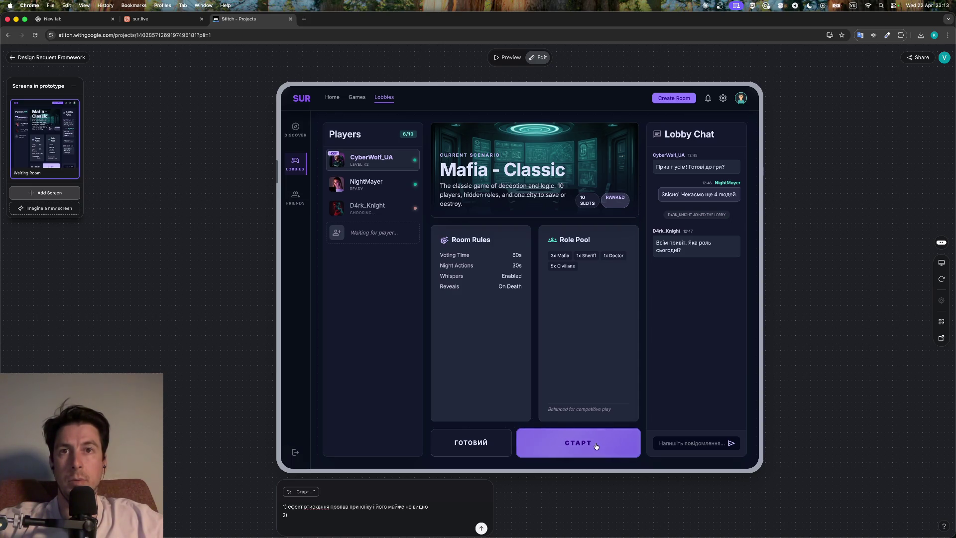
click(597, 446)
click(596, 446)
click(596, 446)
click(597, 446)
click(596, 446)
click(597, 446)
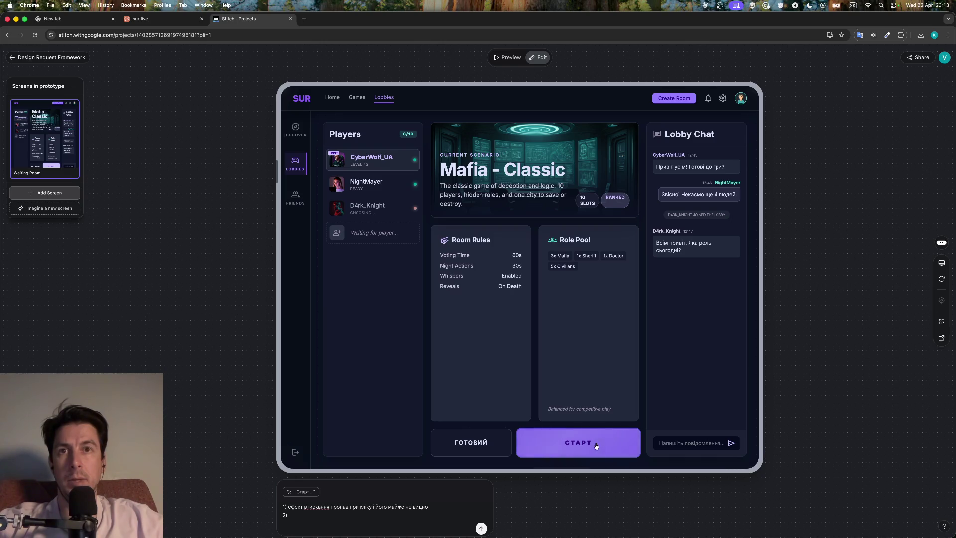
click(597, 446)
click(597, 446)
click(596, 446)
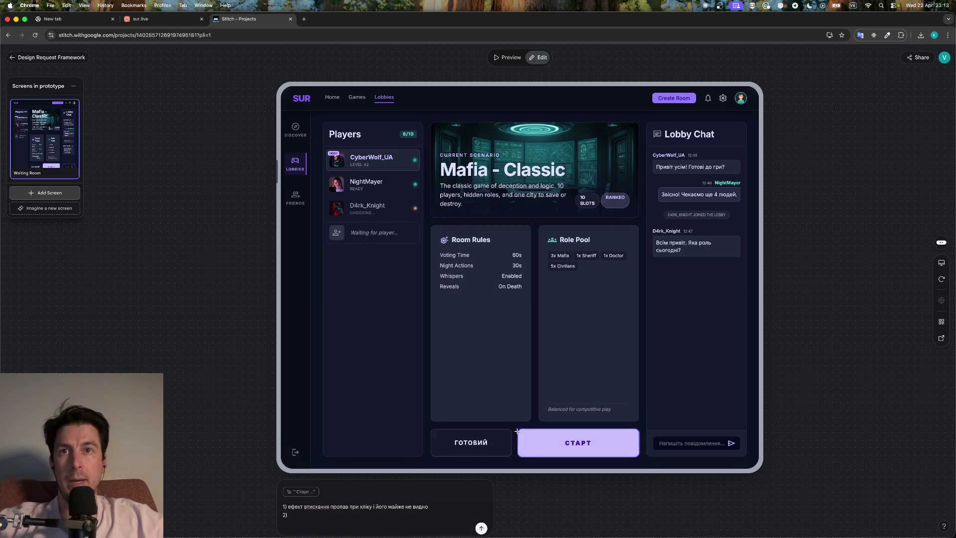
click(608, 448)
click(605, 452)
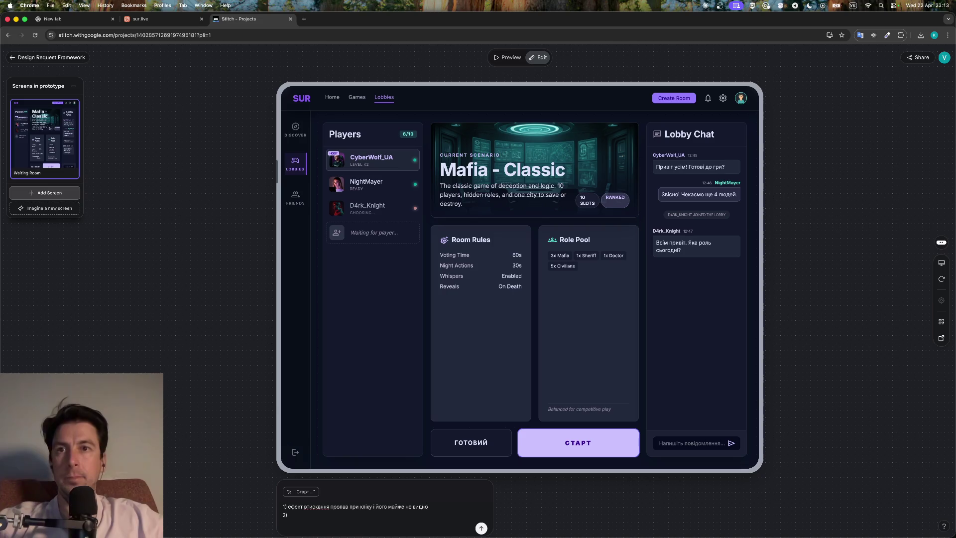
Finish the feedback on the faint press and harsh background jump, and send it
text(. треба шоб)
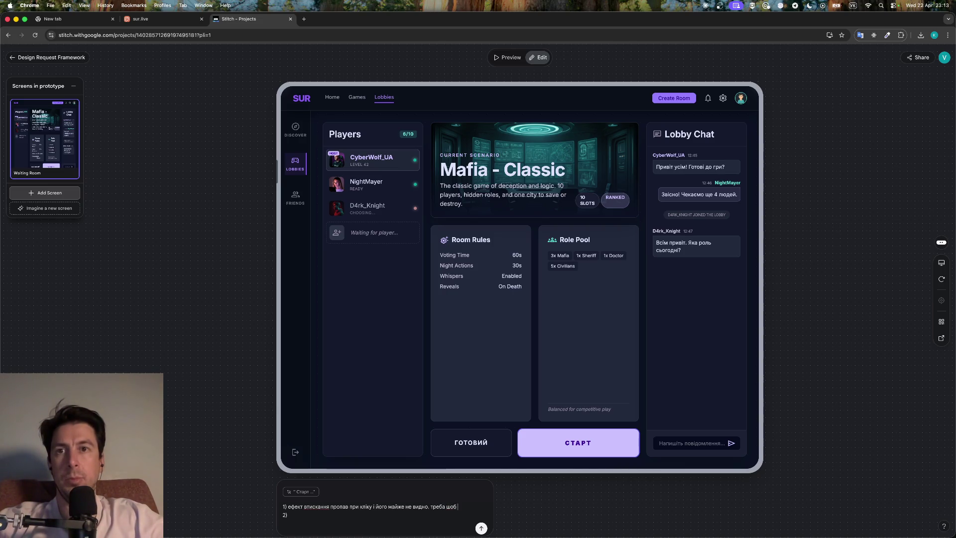
text(и тип)
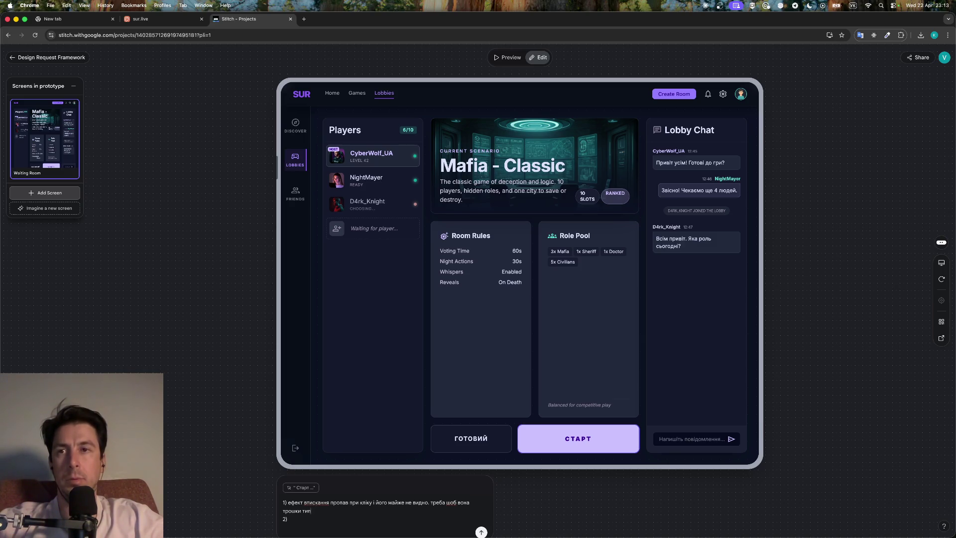
key(BackSpace)
key(BackSpace)
key(BackSpace)
text(по шад)
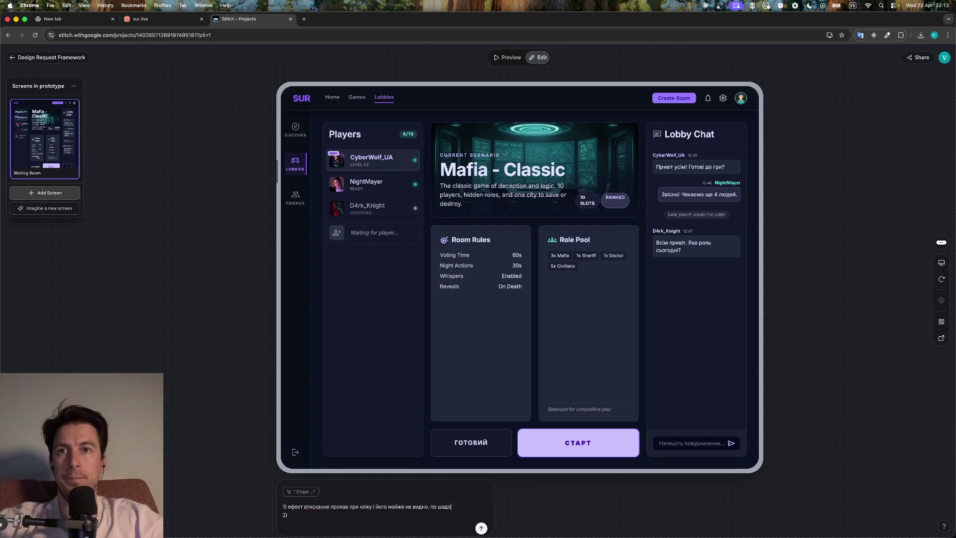
text(ву нормально)
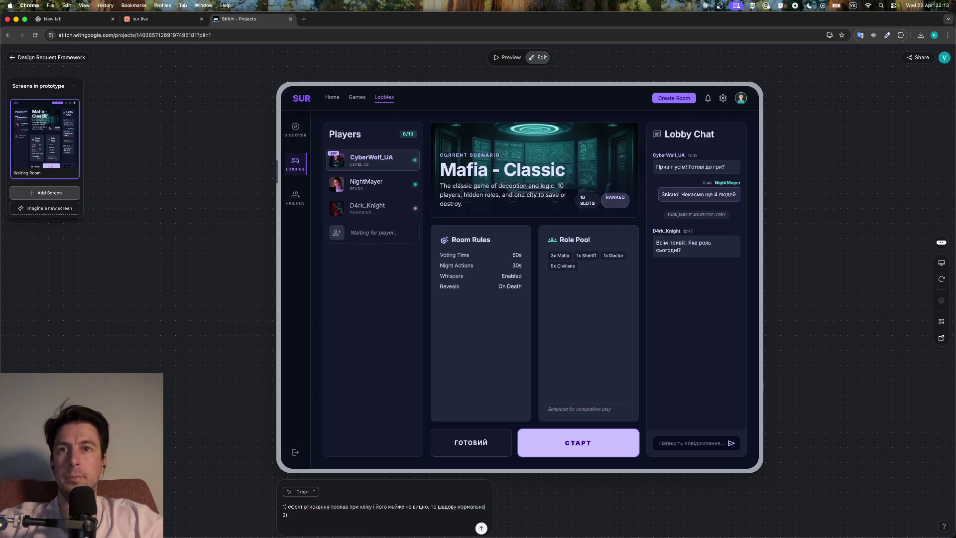
click(288, 515)
text(зараз коли ховер спадає з кнопки)
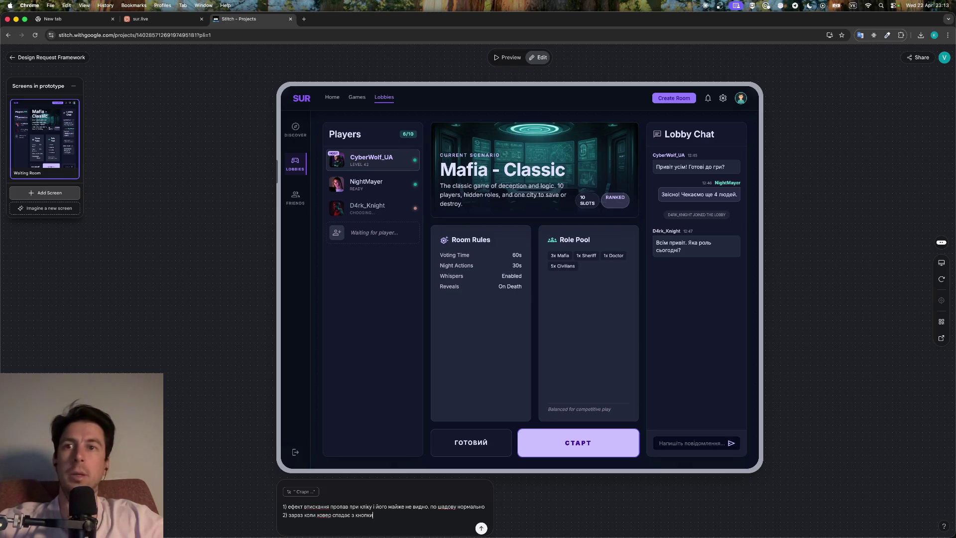
text(різкий)
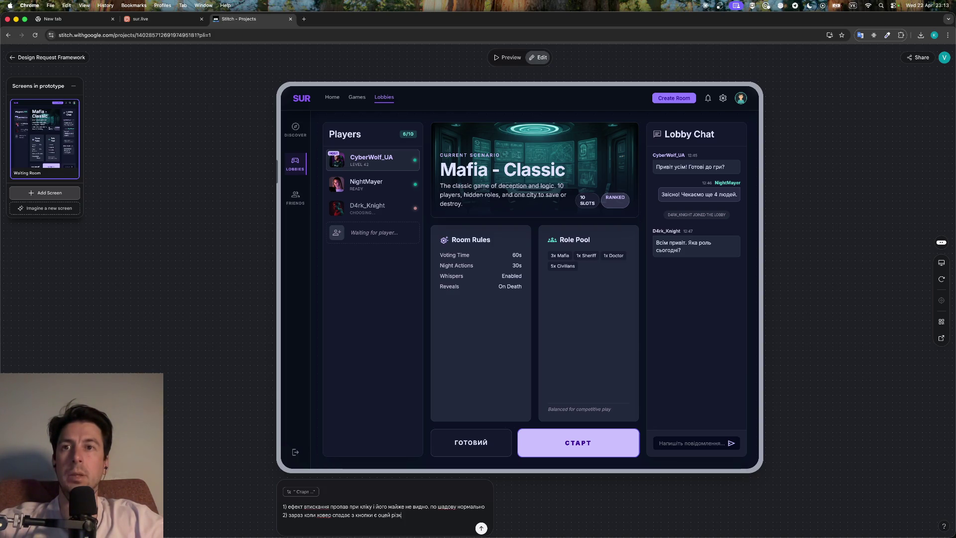
text( скачок)
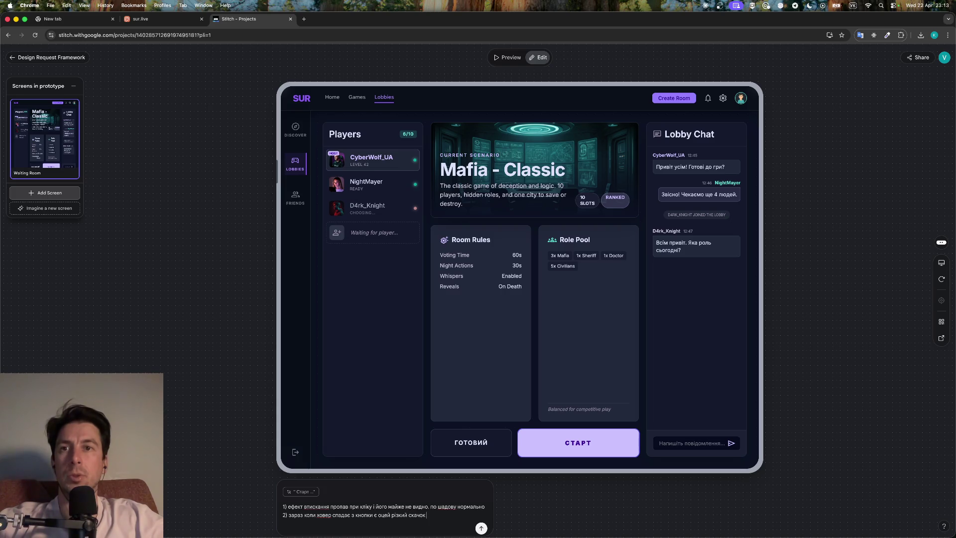
text( бекграунда, з неприємним транзіц)
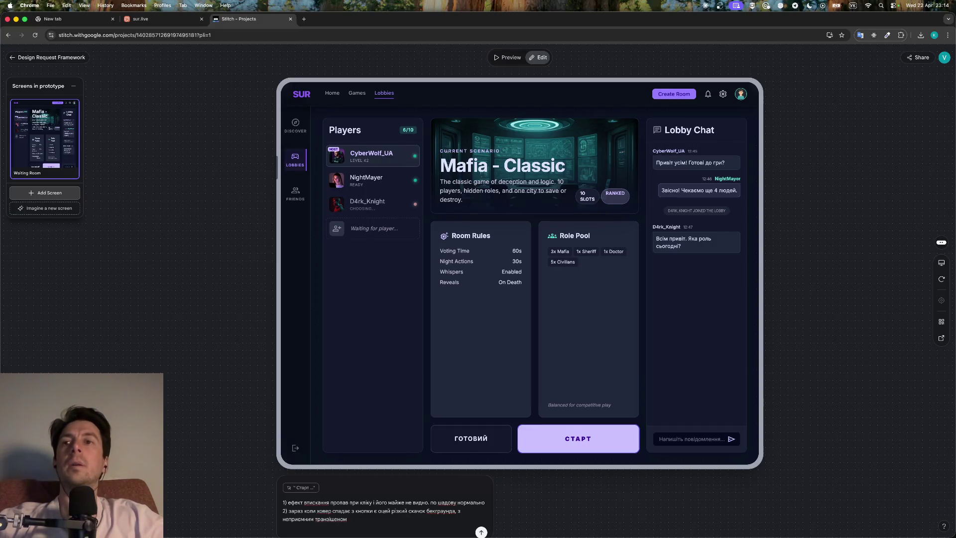
key(Return)
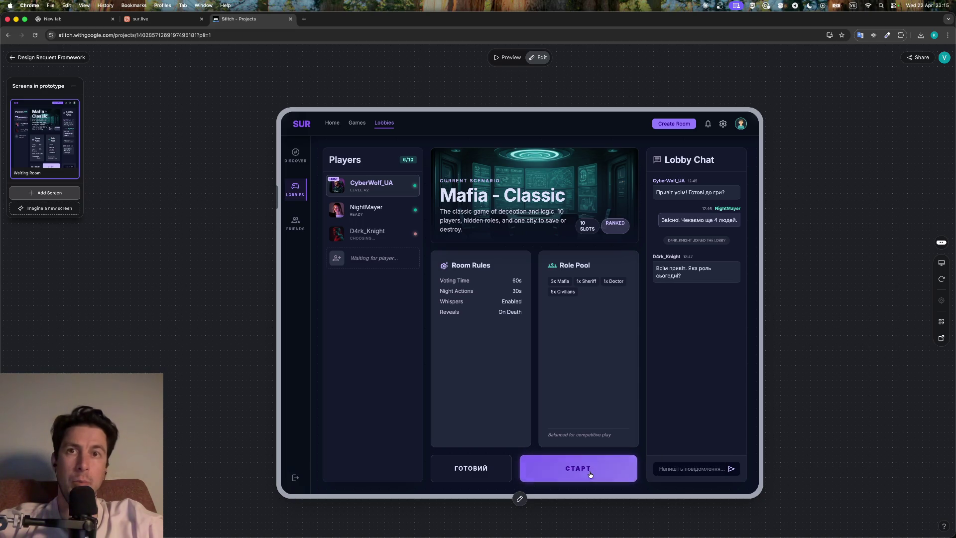
Test the regenerated СТАРТ button, dismiss its options, and switch the prototype to Preview
double_click(589, 471)
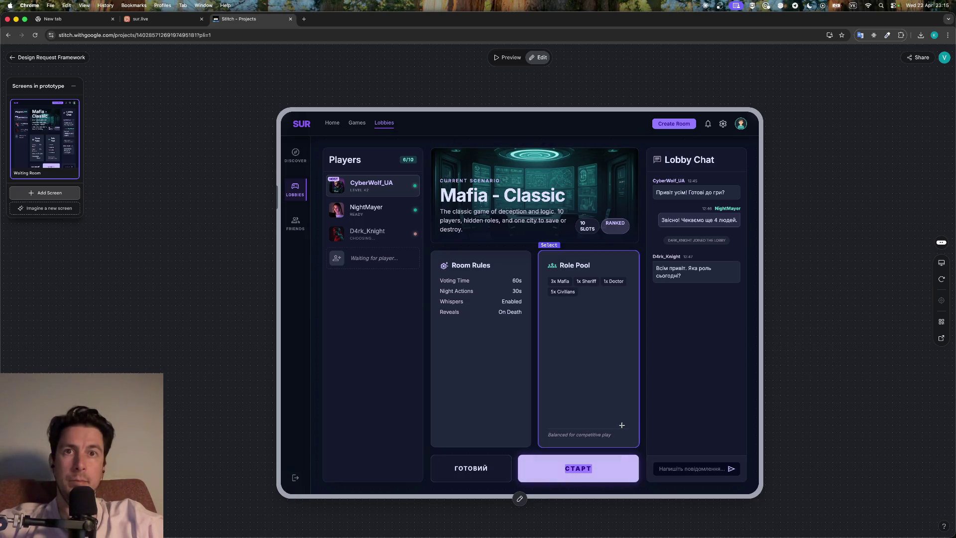
click(617, 465)
click(617, 465)
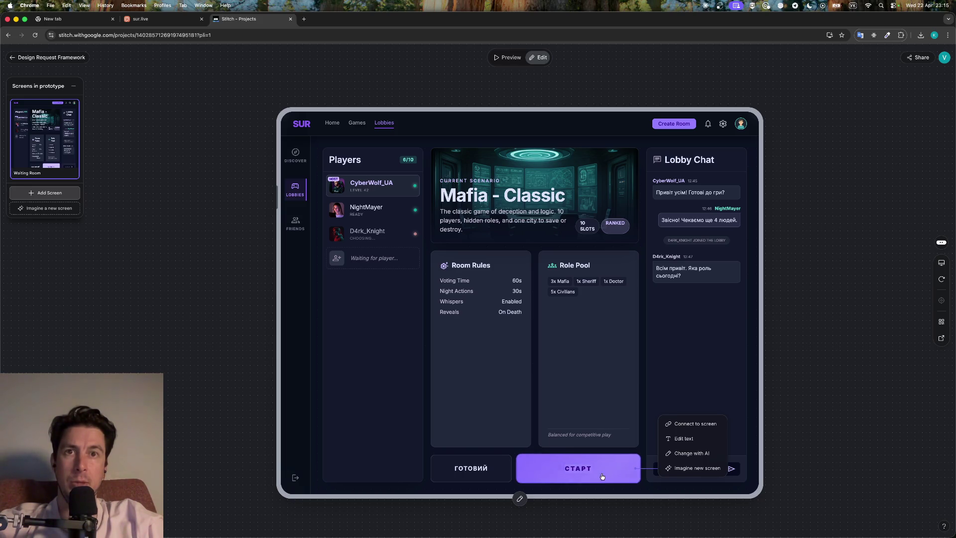
click(829, 379)
click(702, 342)
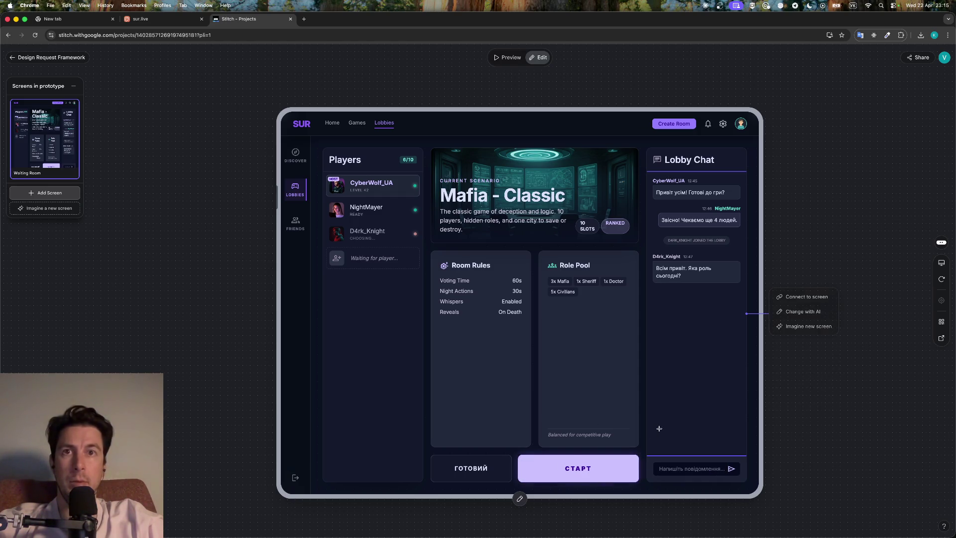
click(508, 57)
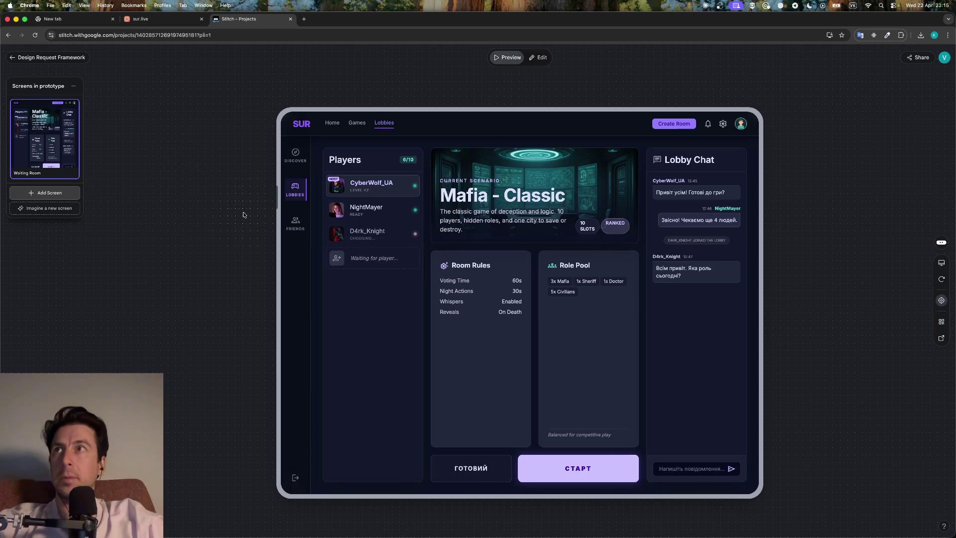
Return to the canvas, move the newest Waiting Room screen, and browse Home / Landing and Game Picker
click(47, 57)
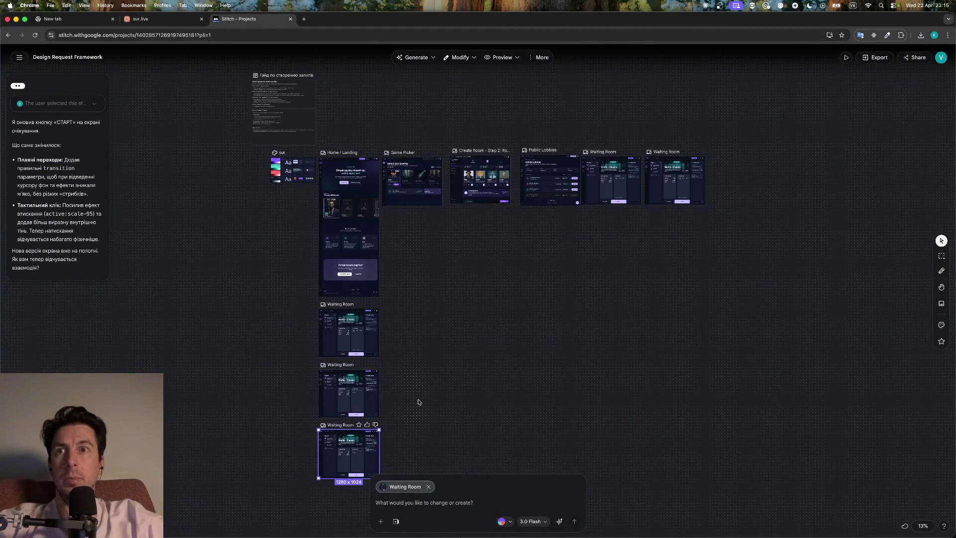
scroll(418, 402, left, 3)
scroll(418, 402, down, 1)
drag(412, 420, 385, 296)
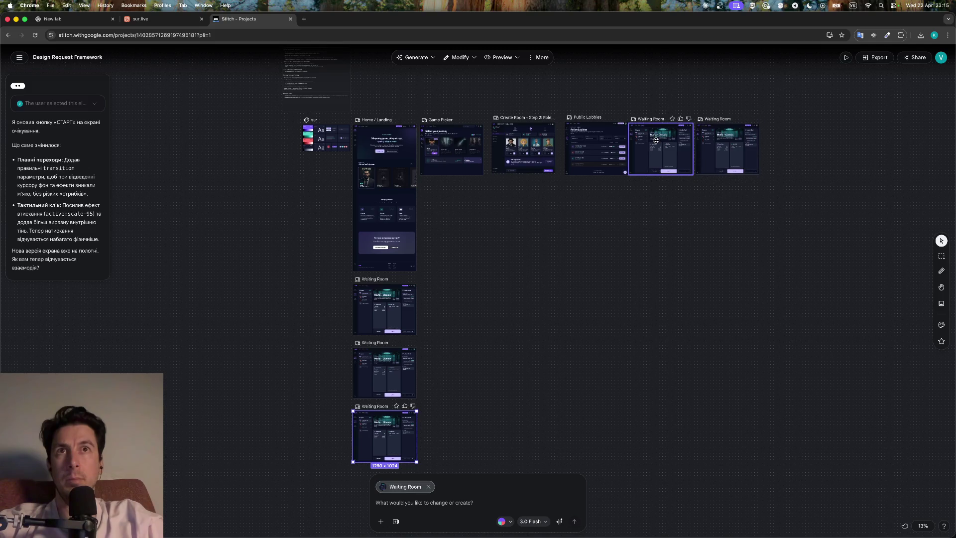
click(722, 168)
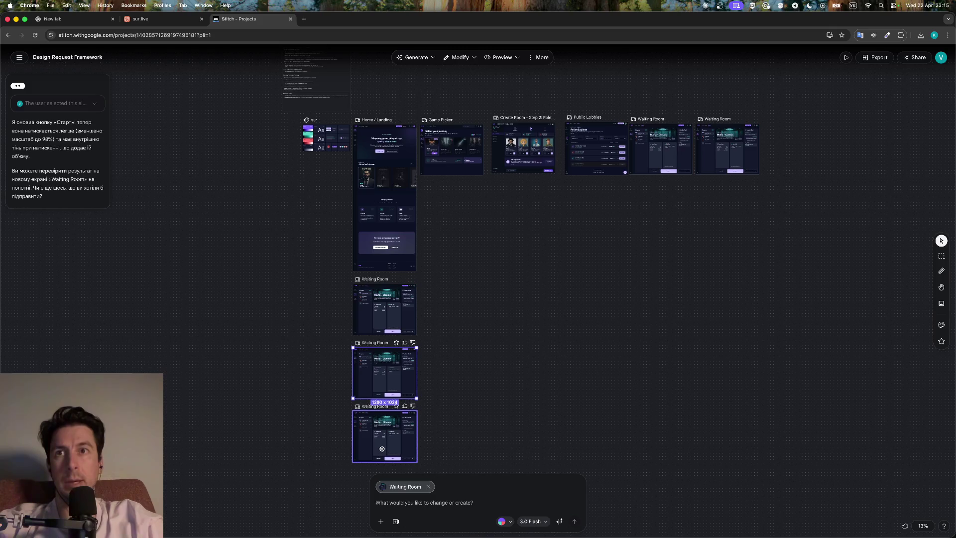
click(371, 246)
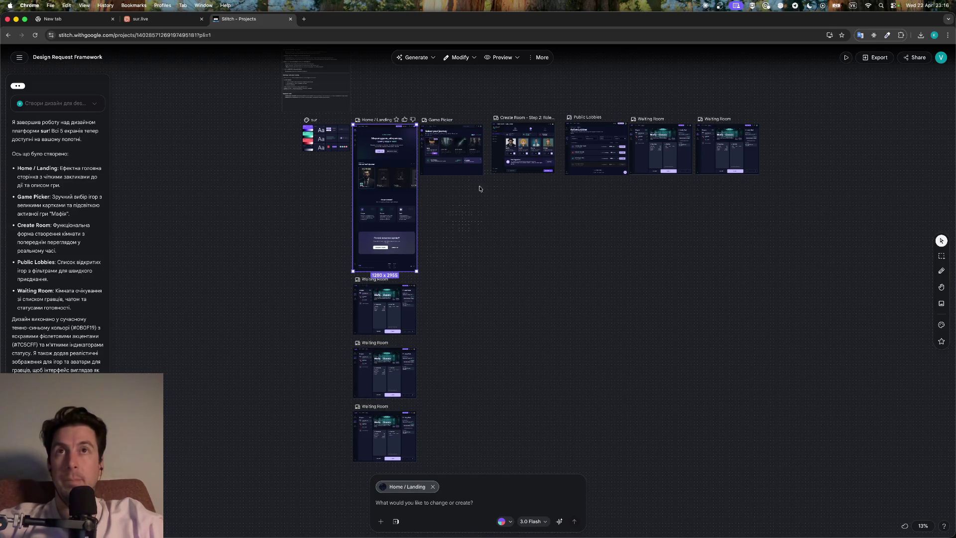
click(453, 149)
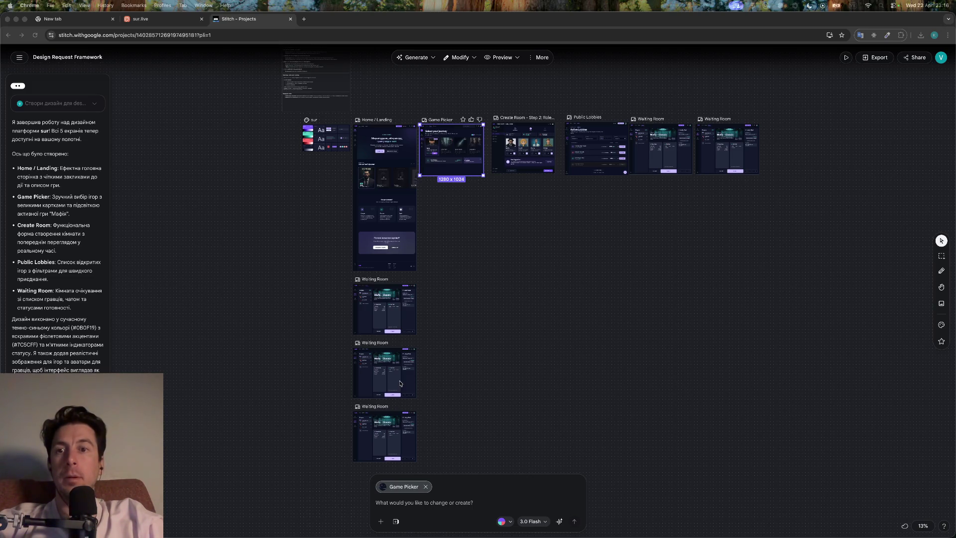
Zoom in and out on the canvas and select the latest Waiting Room screen
scroll(384, 376, down, 5)
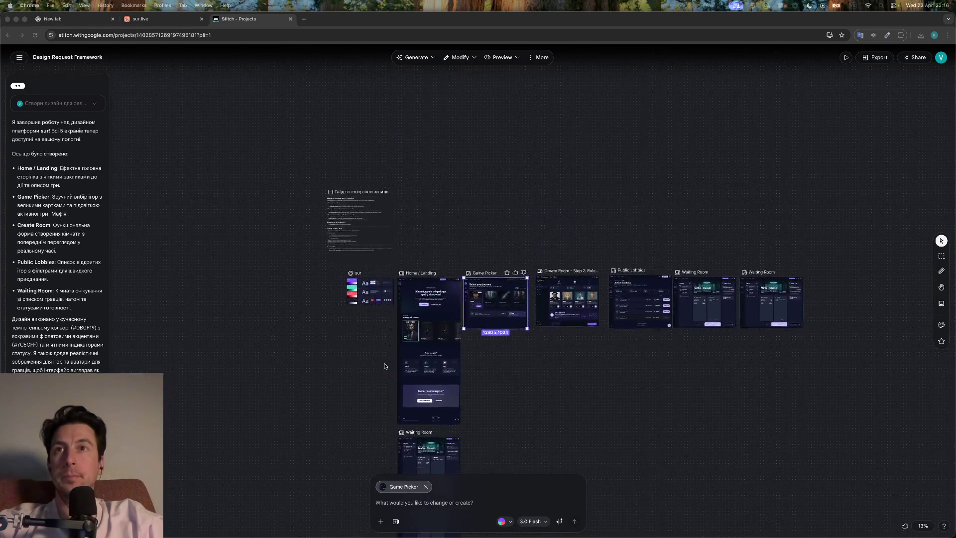
scroll(384, 366, up, 4)
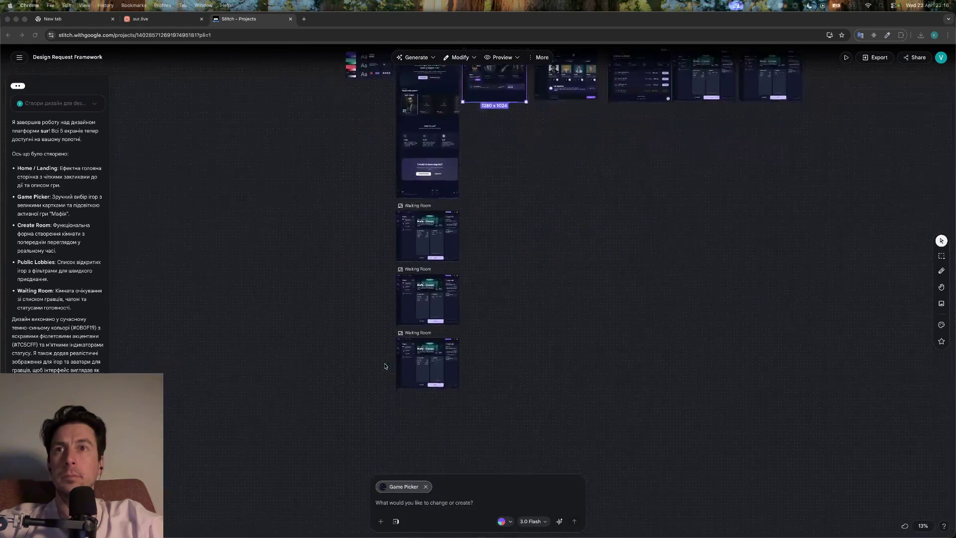
scroll(388, 383, down, 3)
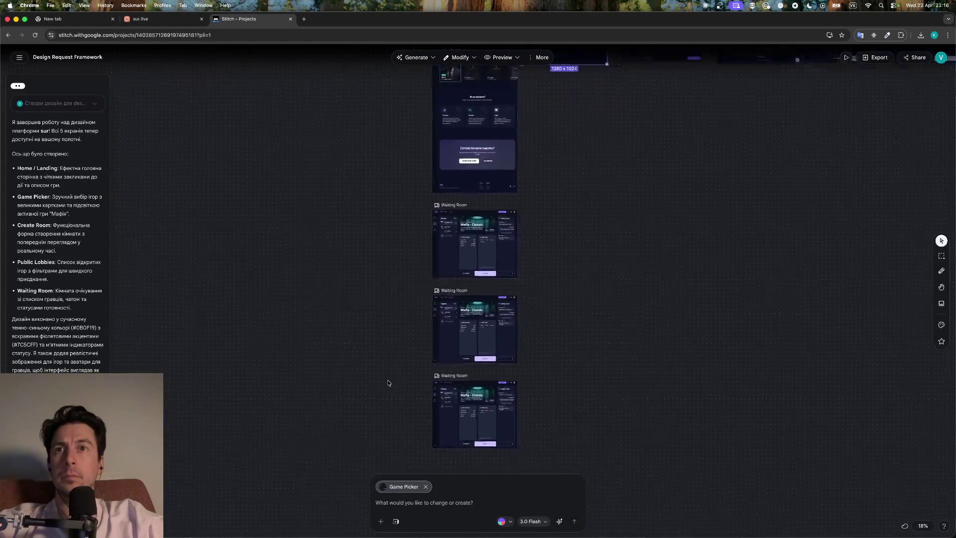
scroll(389, 383, up, 5)
scroll(389, 382, down, 1)
scroll(388, 383, up, 5)
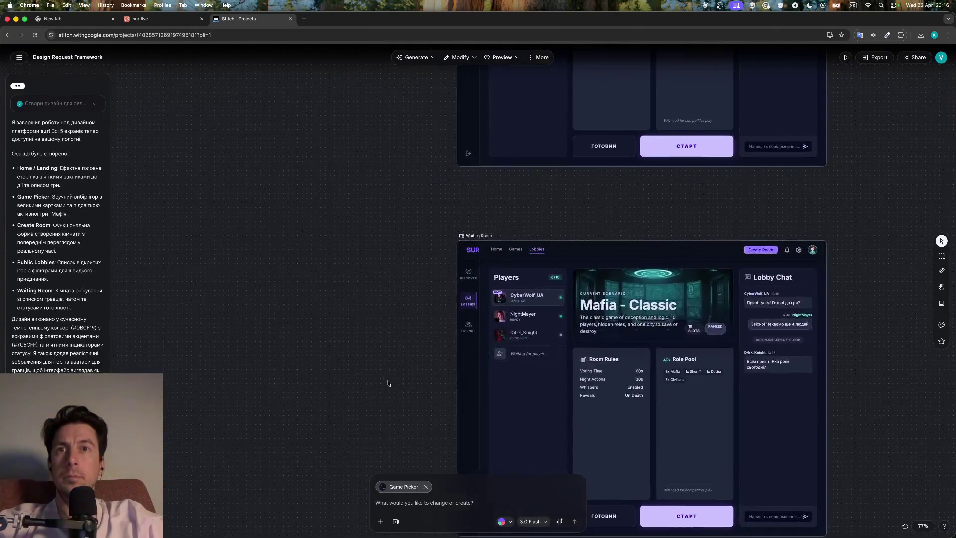
scroll(388, 383, up, 1)
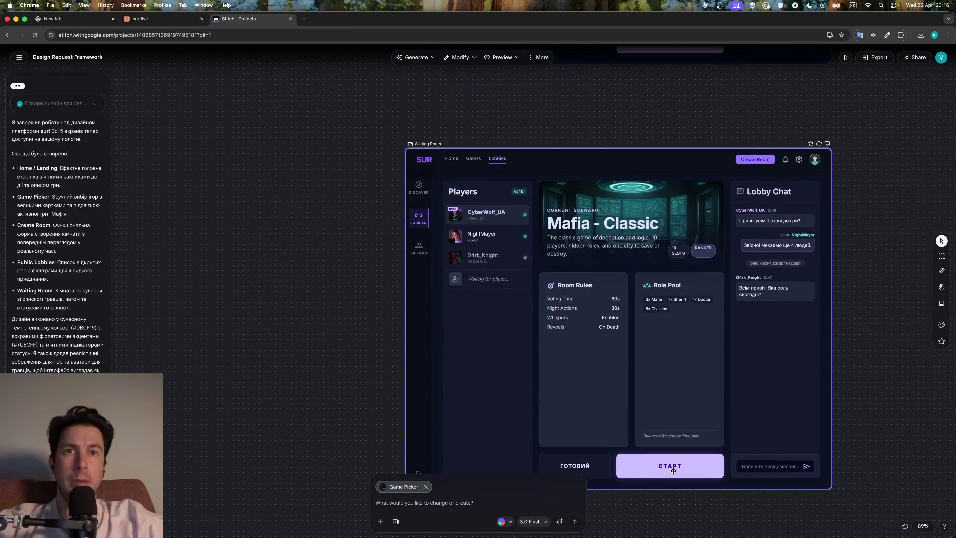
click(672, 471)
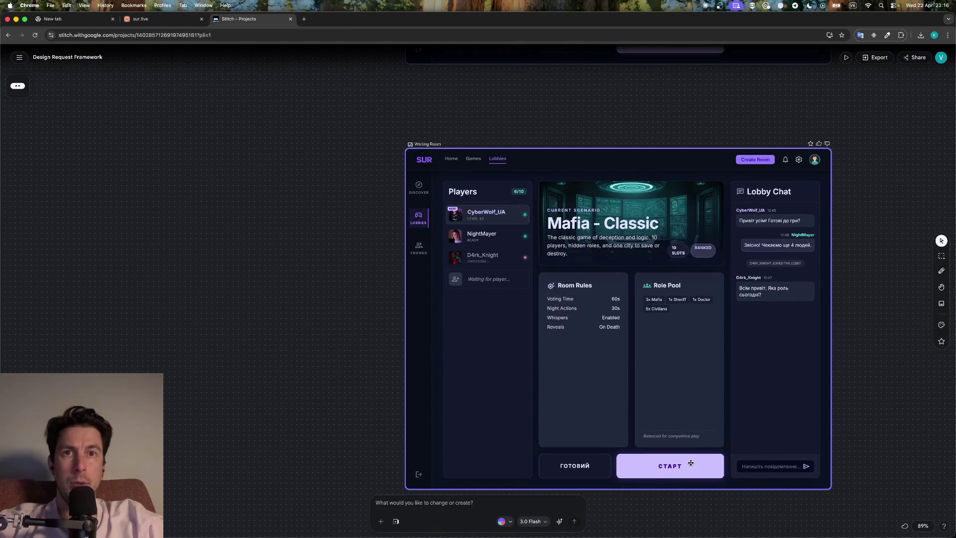
Pan right and select the Prototype: Waiting Room card
scroll(691, 465, down, 2)
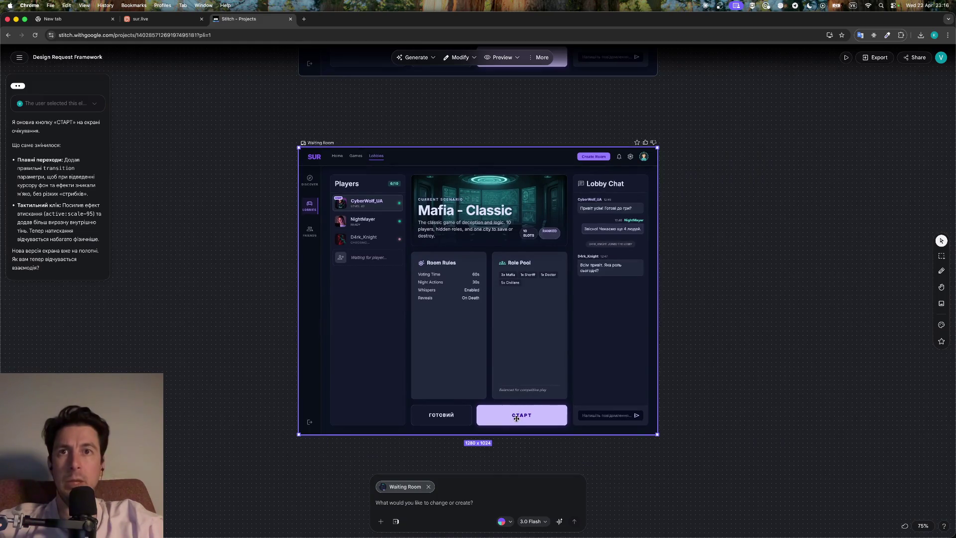
scroll(639, 355, up, 1)
scroll(639, 355, up, 3)
scroll(640, 356, down, 5)
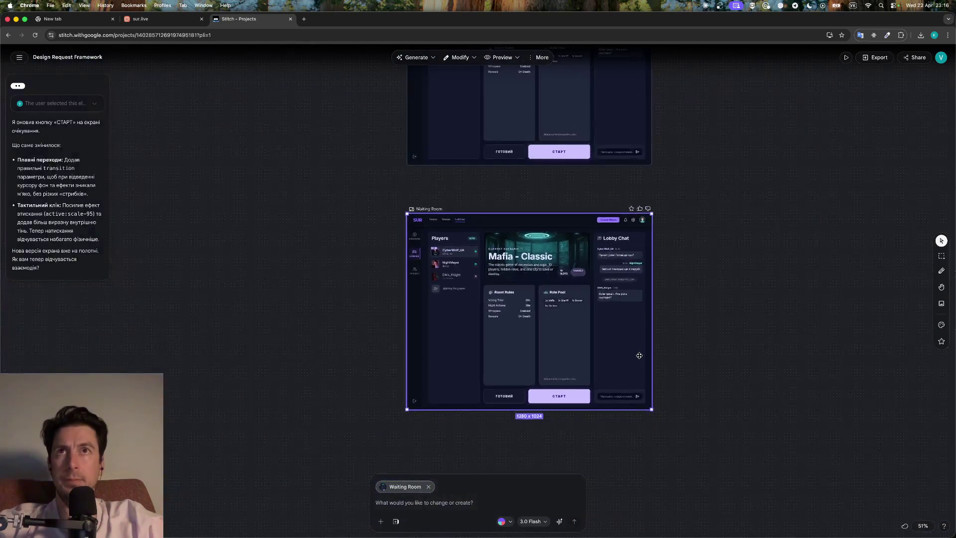
scroll(640, 355, down, 6)
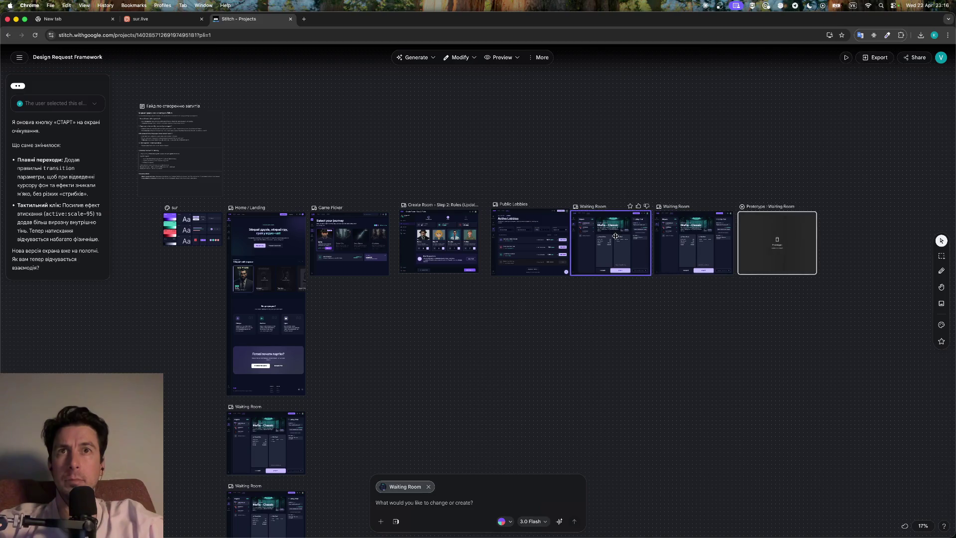
scroll(616, 236, up, 7)
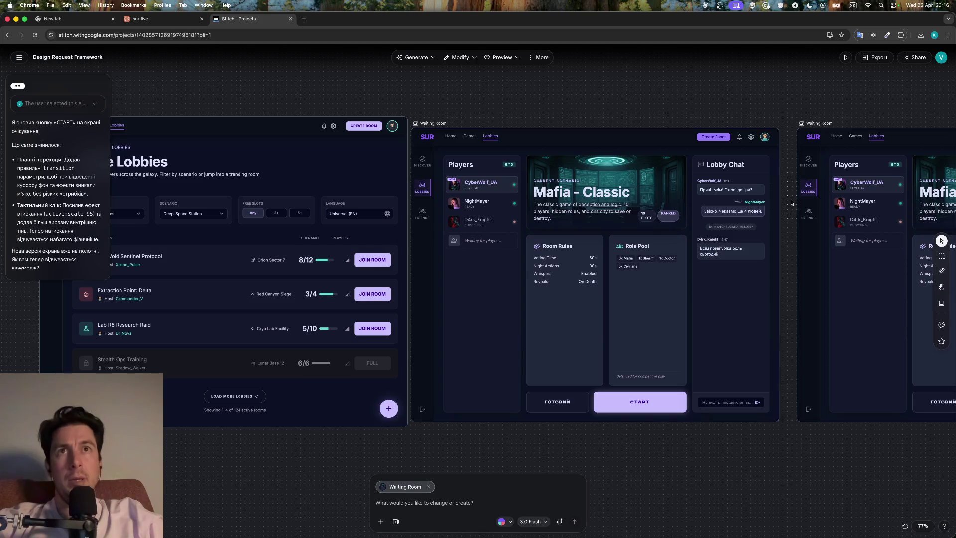
scroll(792, 202, right, 5)
click(842, 201)
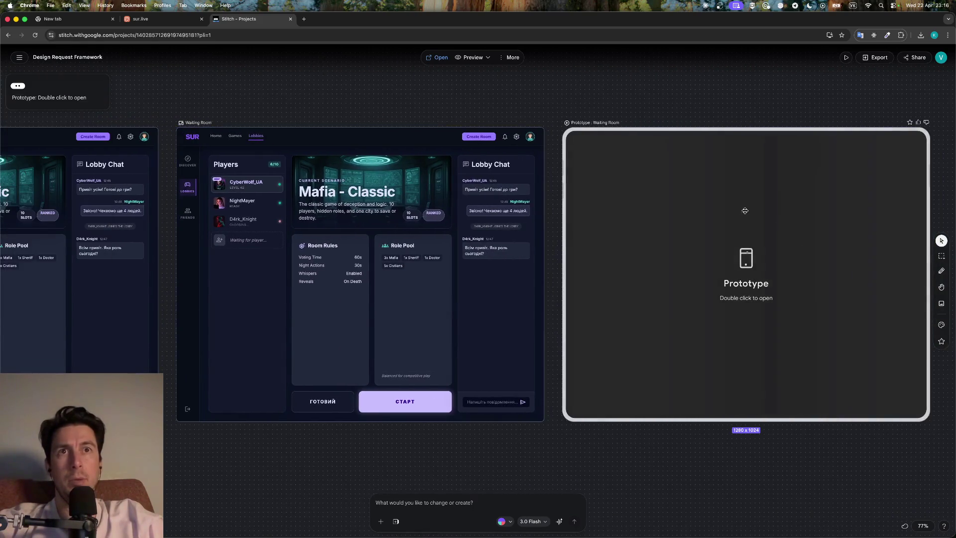
double_click(708, 244)
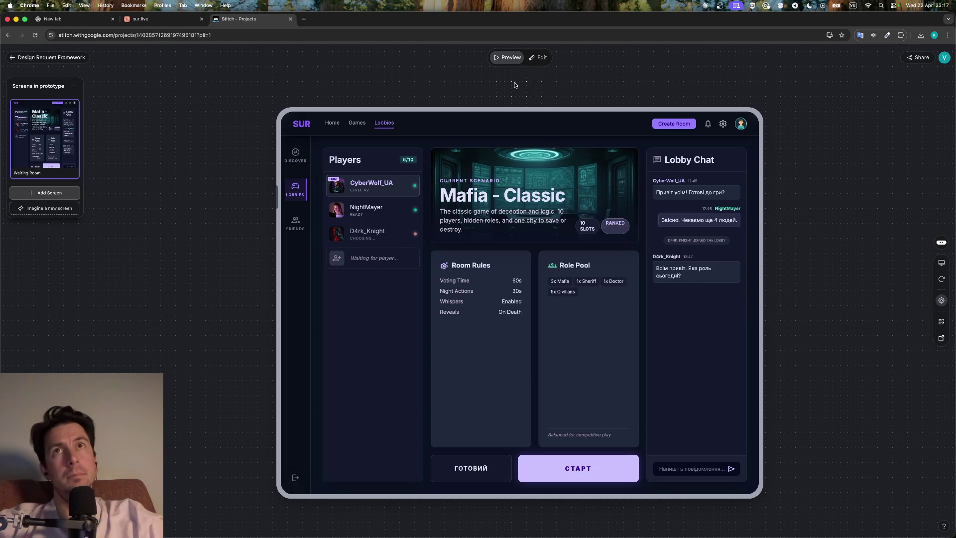
click(47, 57)
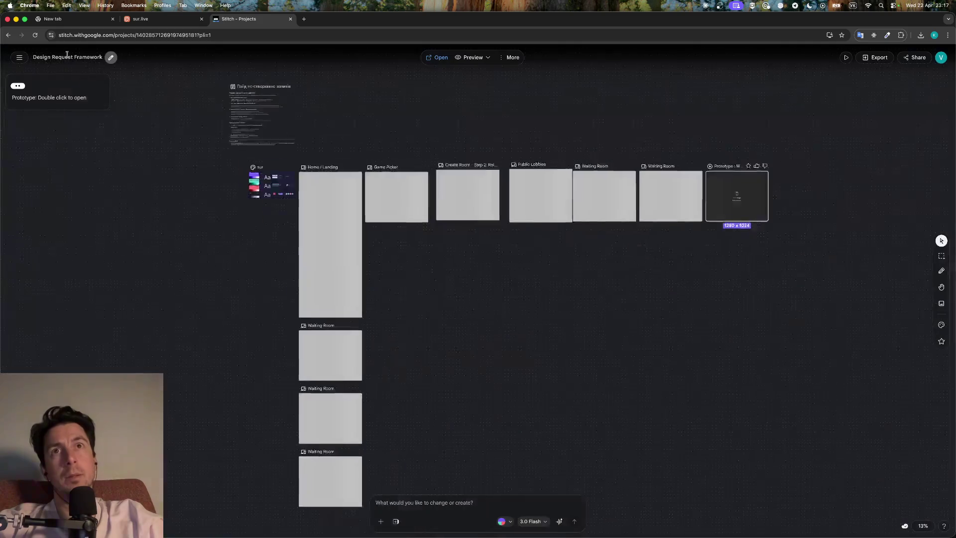
Zoom to the Public Lobbies screen and select it
scroll(599, 266, up, 10)
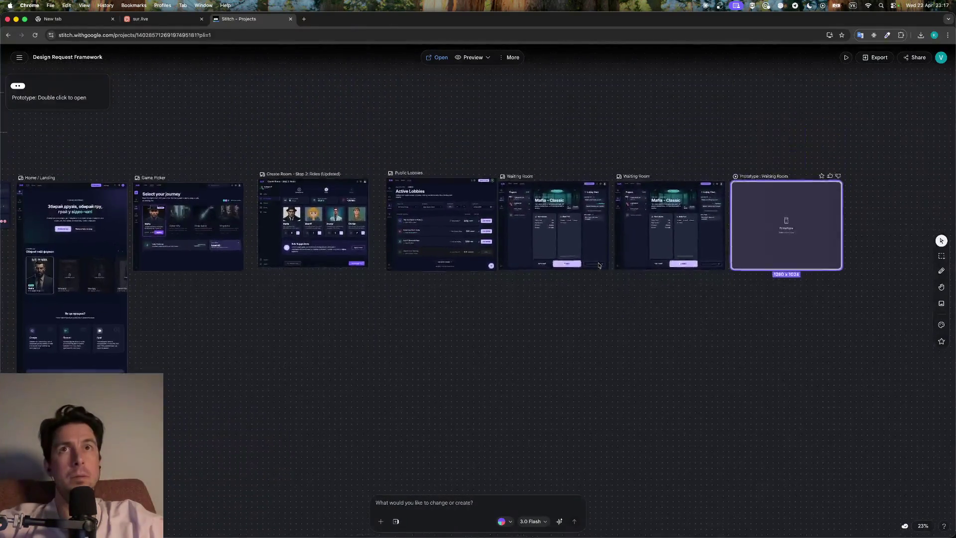
scroll(598, 263, left, 10)
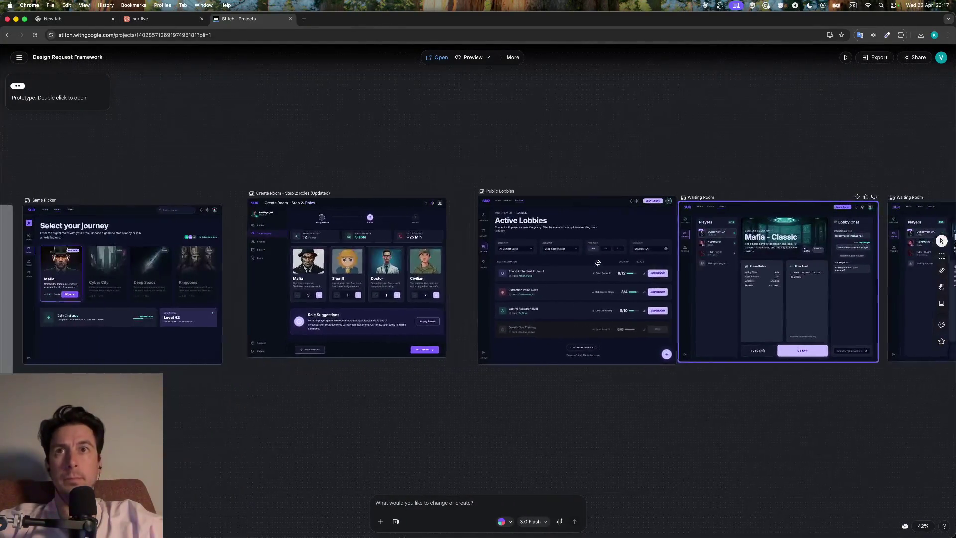
scroll(594, 313, up, 10)
scroll(594, 313, up, 3)
click(593, 256)
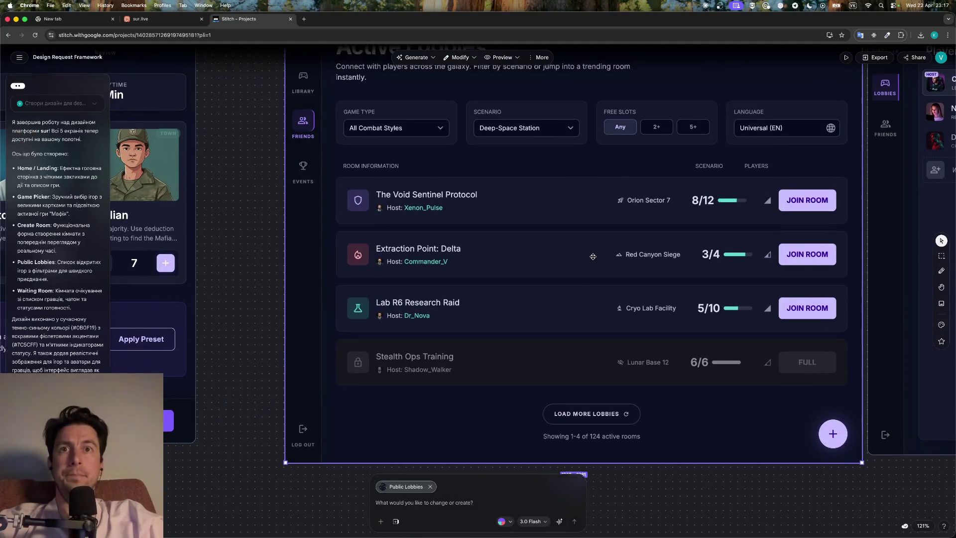
scroll(593, 256, up, 3)
scroll(593, 256, down, 3)
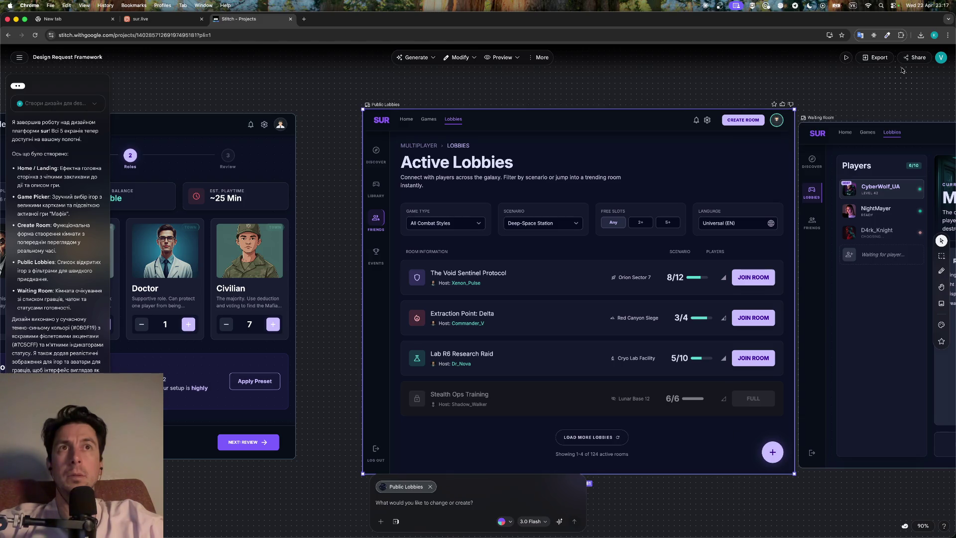
Check the prototype list and screen options, then generate an Instant Prototype from Public Lobbies
click(848, 58)
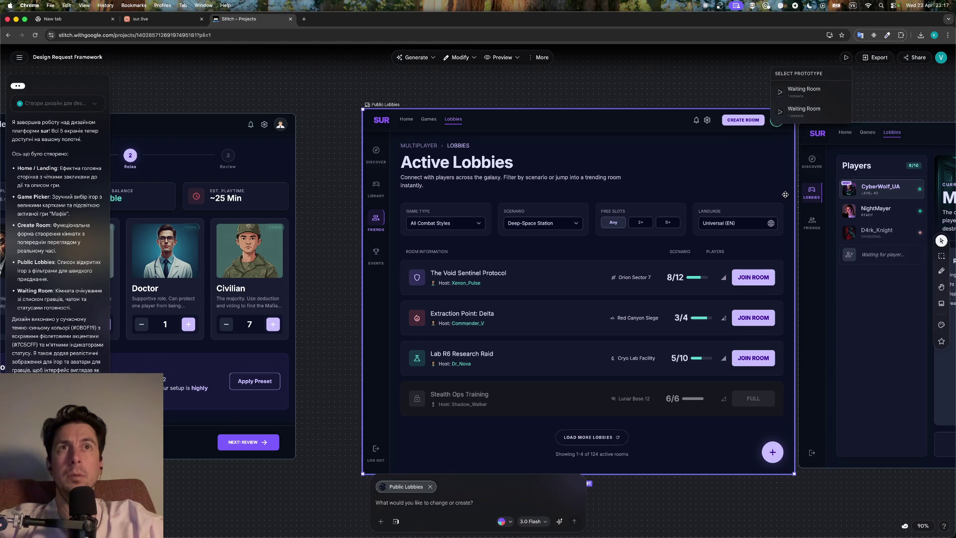
click(702, 193)
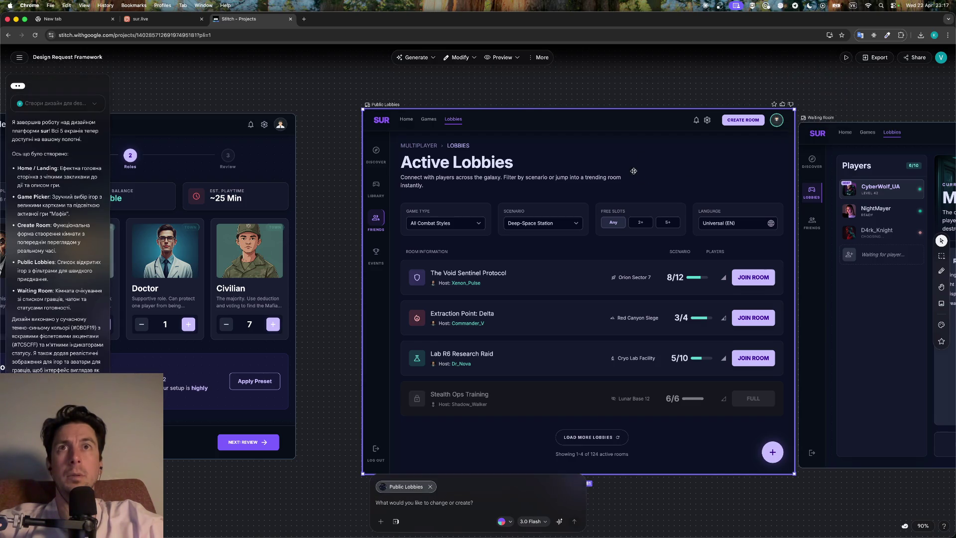
click(539, 58)
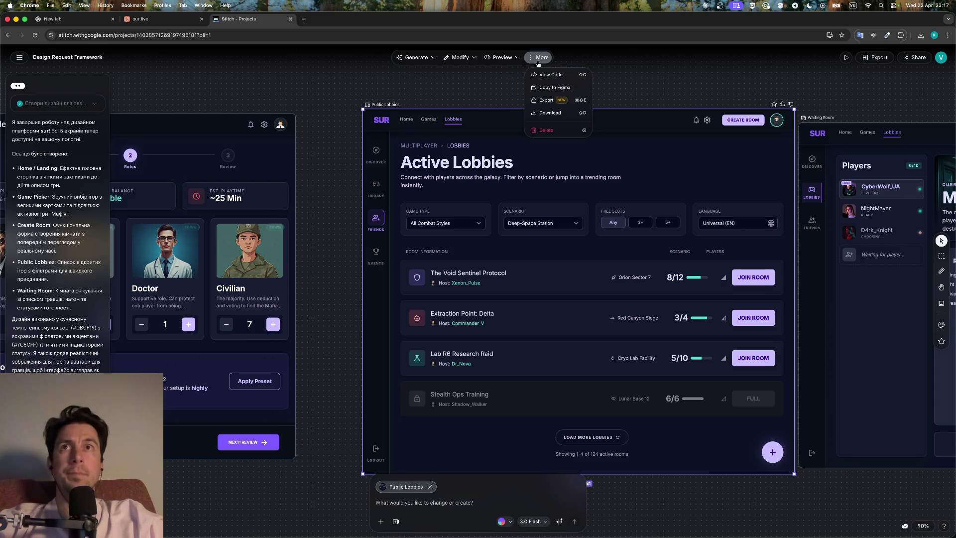
click(468, 58)
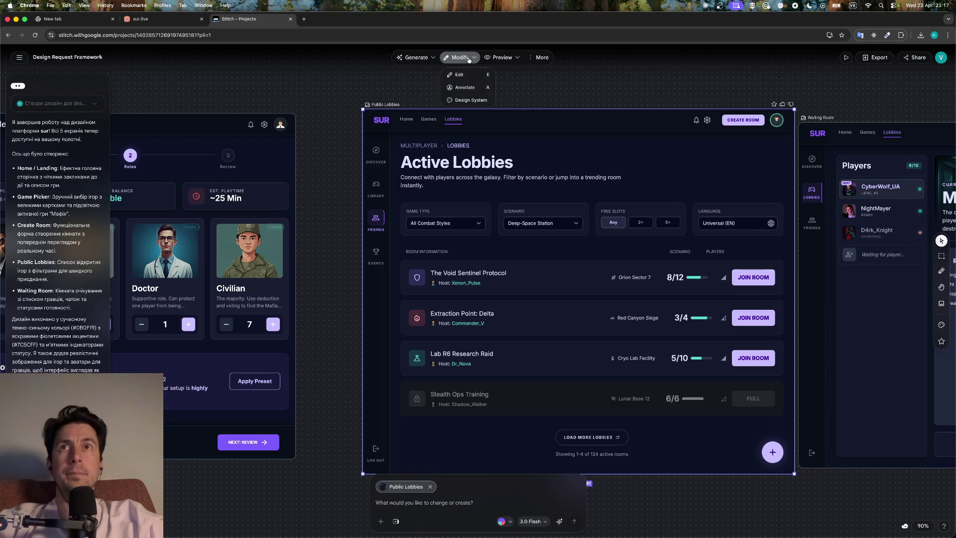
click(845, 58)
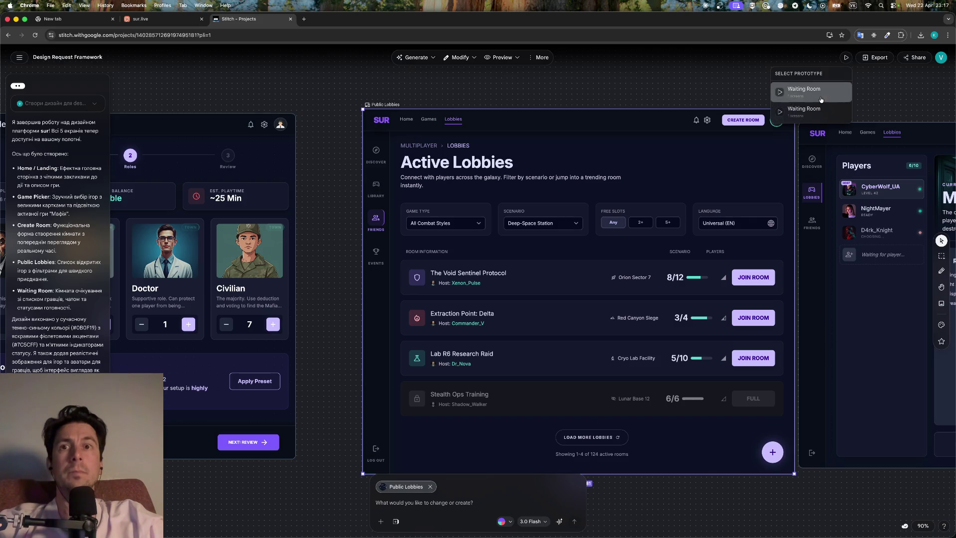
right_click(490, 318)
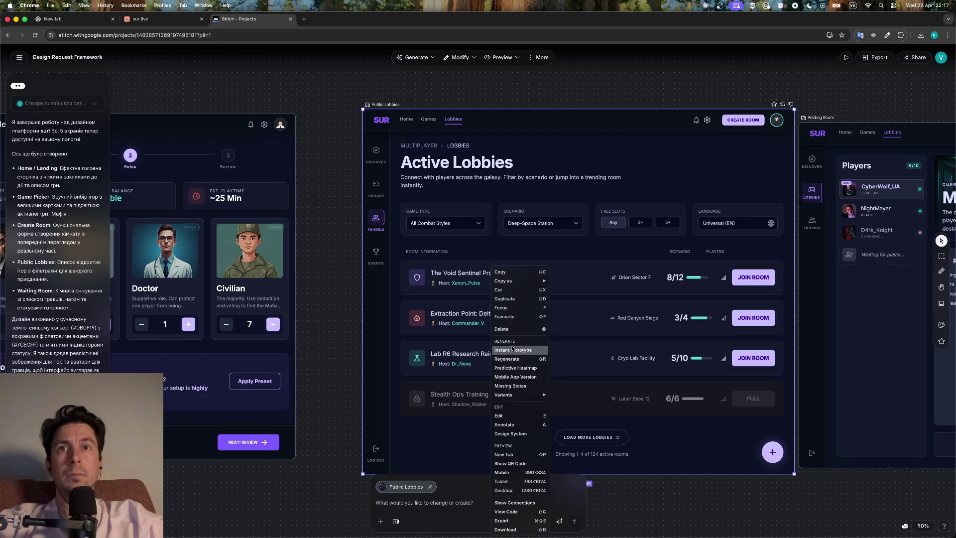
click(512, 349)
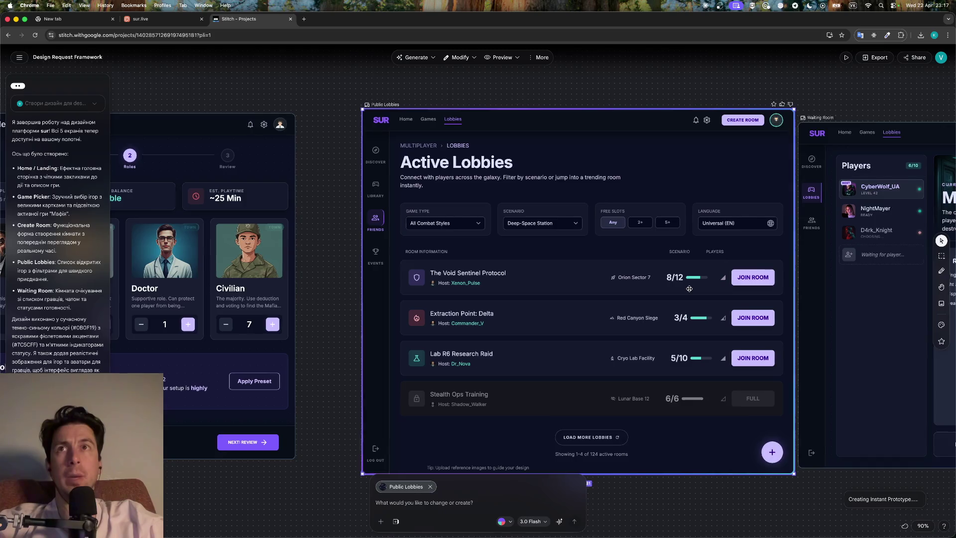
Open the Prototype: Public Lobbies frame and dismiss its Let's go! welcome
scroll(502, 277, right, 10)
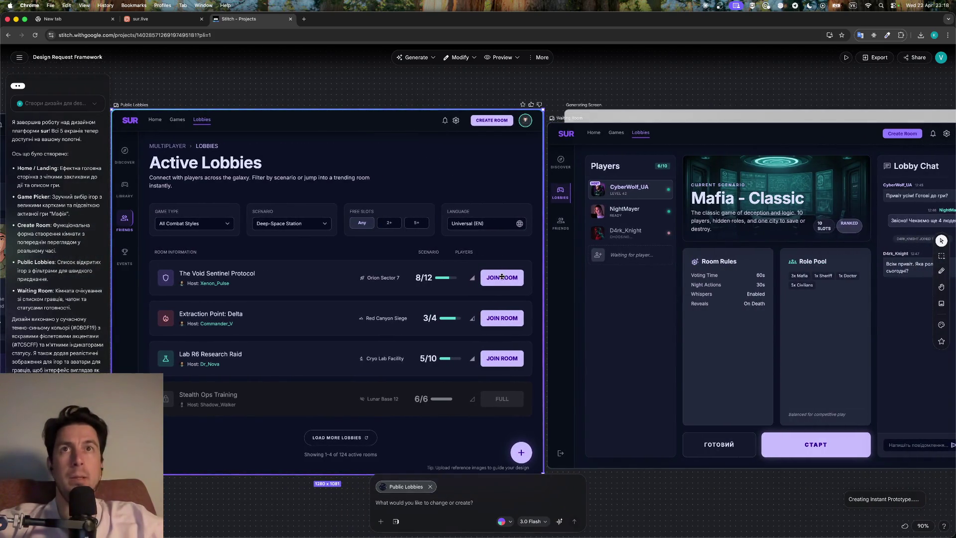
scroll(582, 225, right, 8)
scroll(581, 225, up, 4)
scroll(582, 225, right, 1)
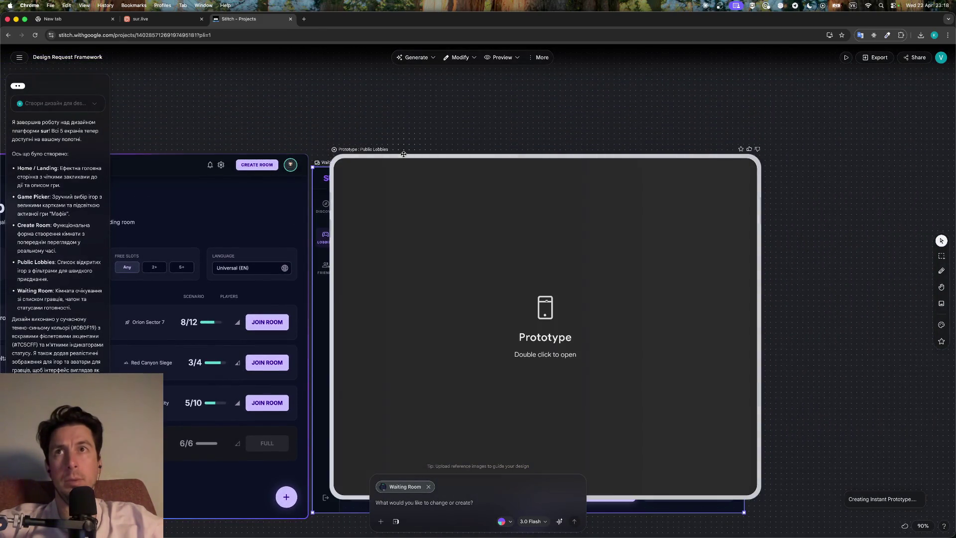
double_click(459, 235)
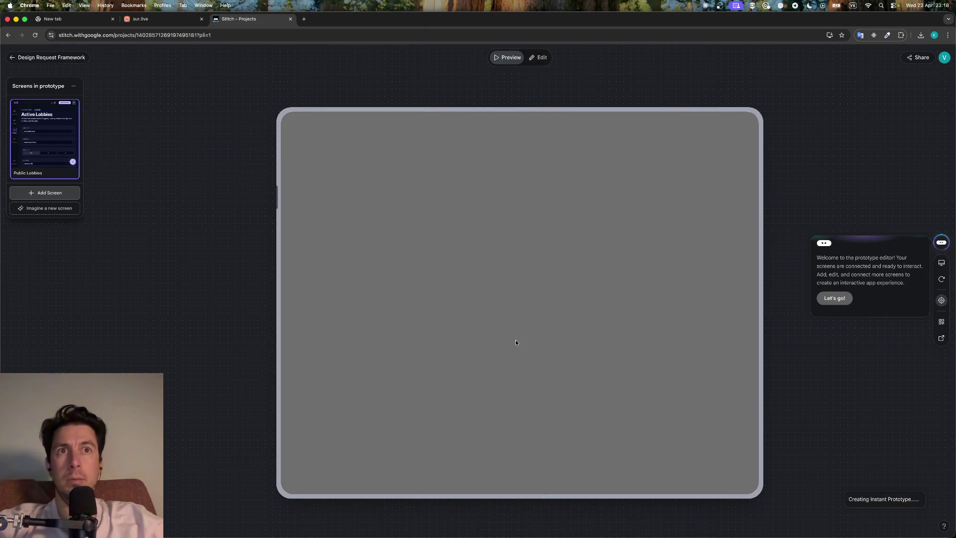
click(842, 298)
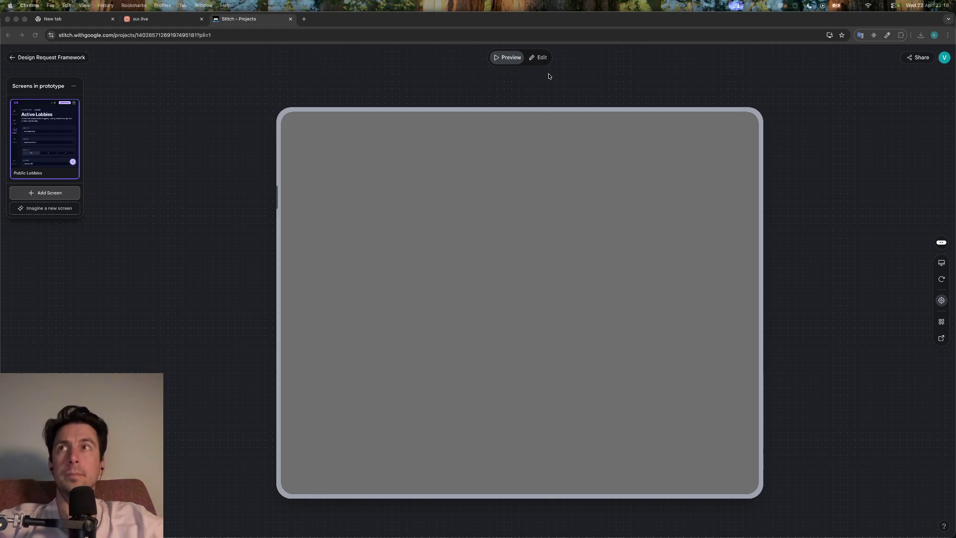
Toggle the prototype between Edit and Preview, then return to the project canvas
click(542, 58)
click(511, 59)
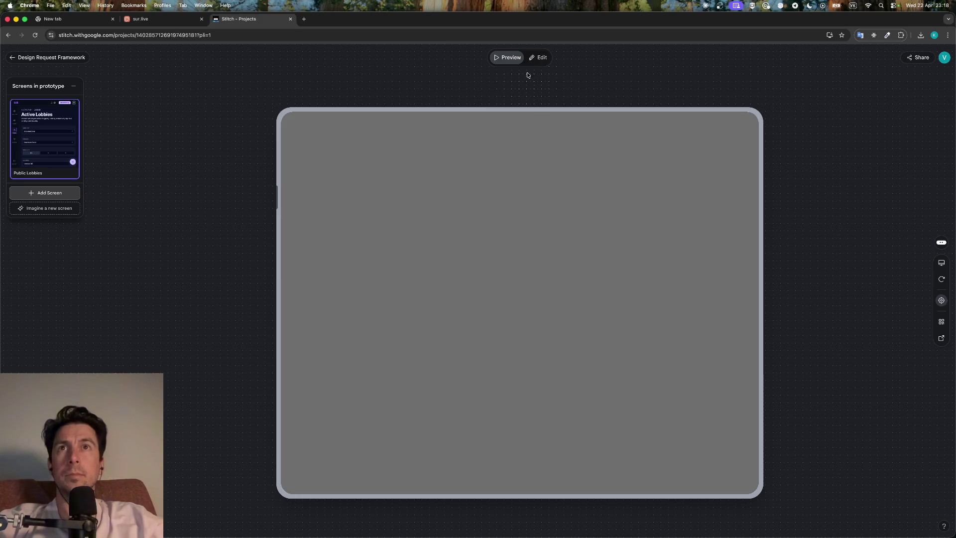
click(538, 58)
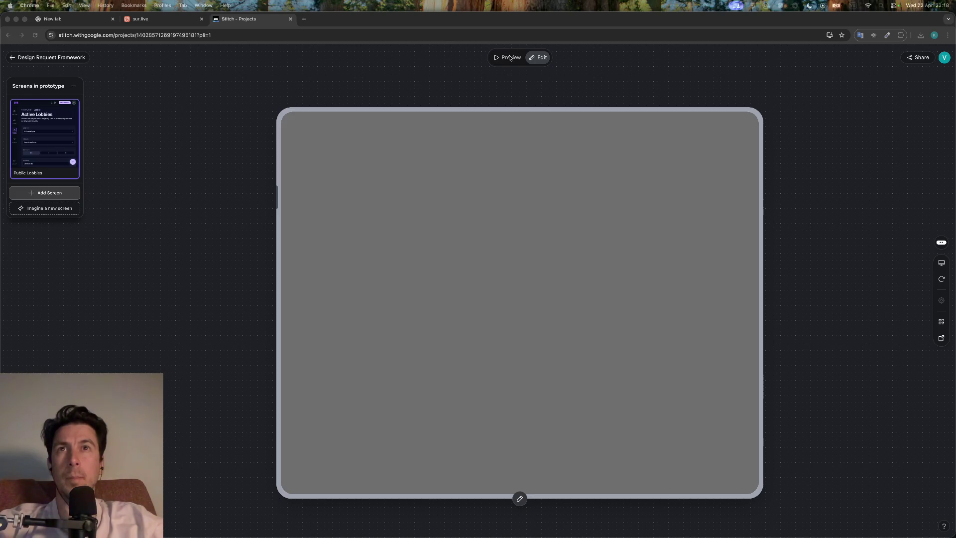
mouse_move(63, 136)
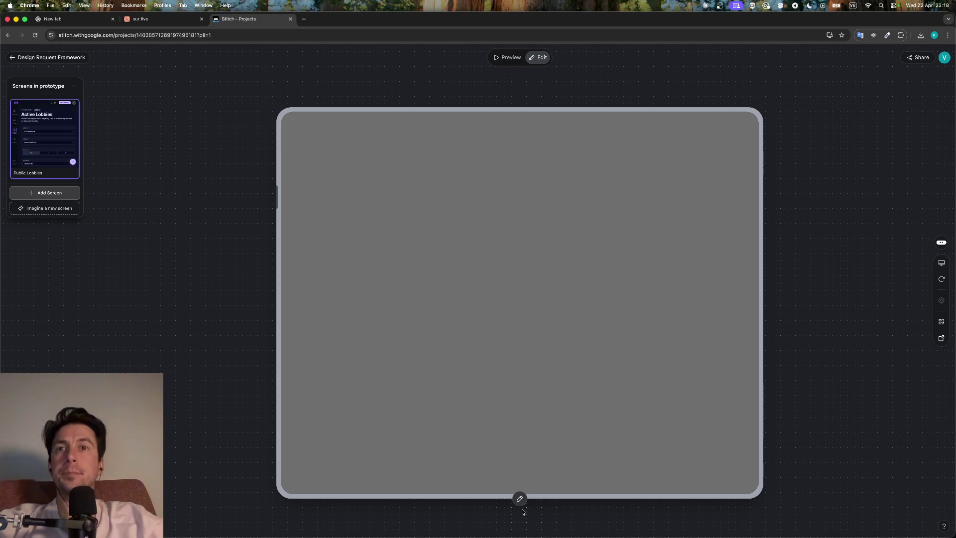
click(520, 499)
key(Escape)
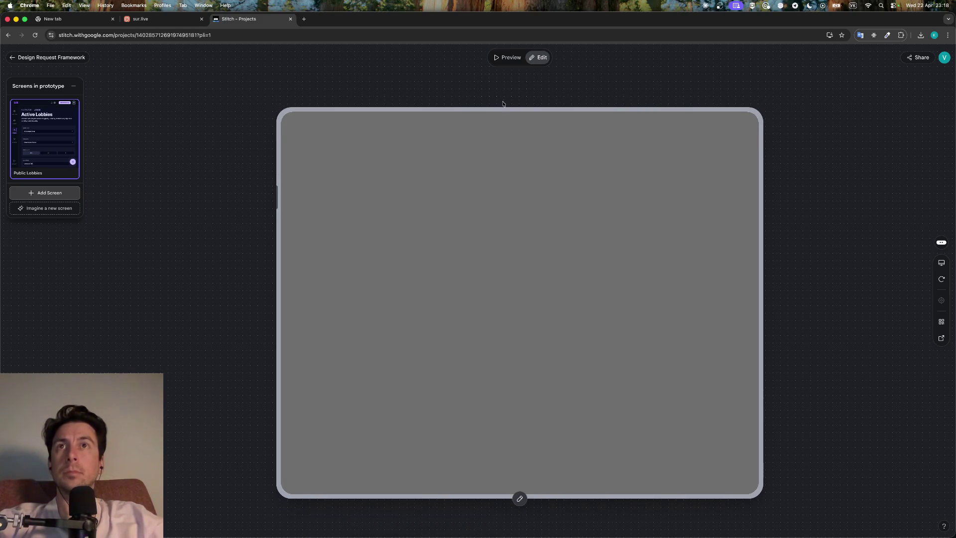
click(507, 58)
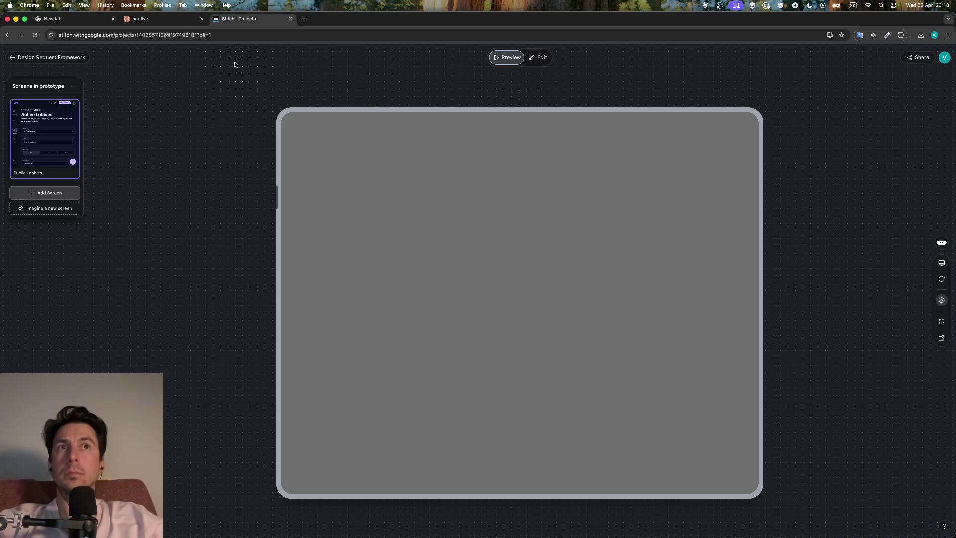
click(33, 56)
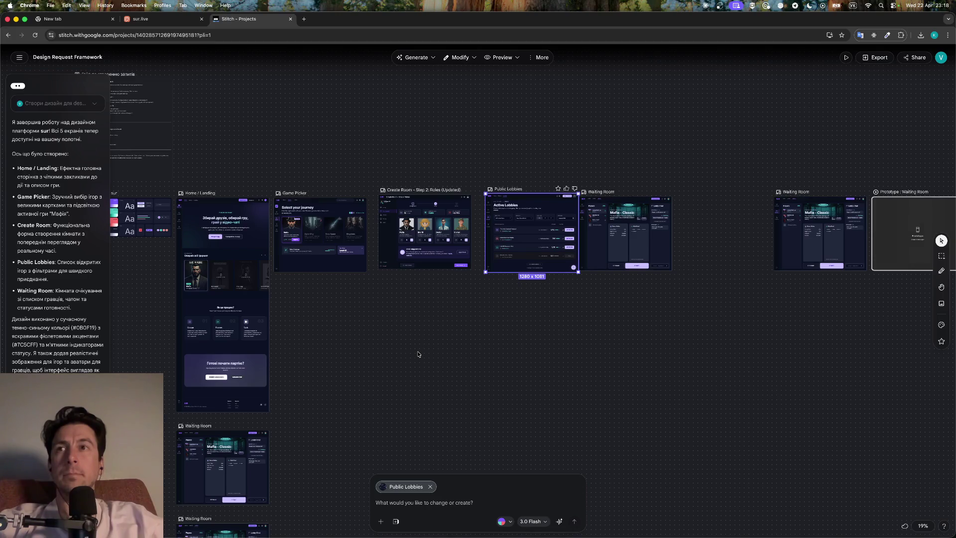
Pan across the canvas, passing the Create Room step 2 roles screen
scroll(419, 353, down, 5)
scroll(418, 354, up, 5)
scroll(446, 377, up, 1)
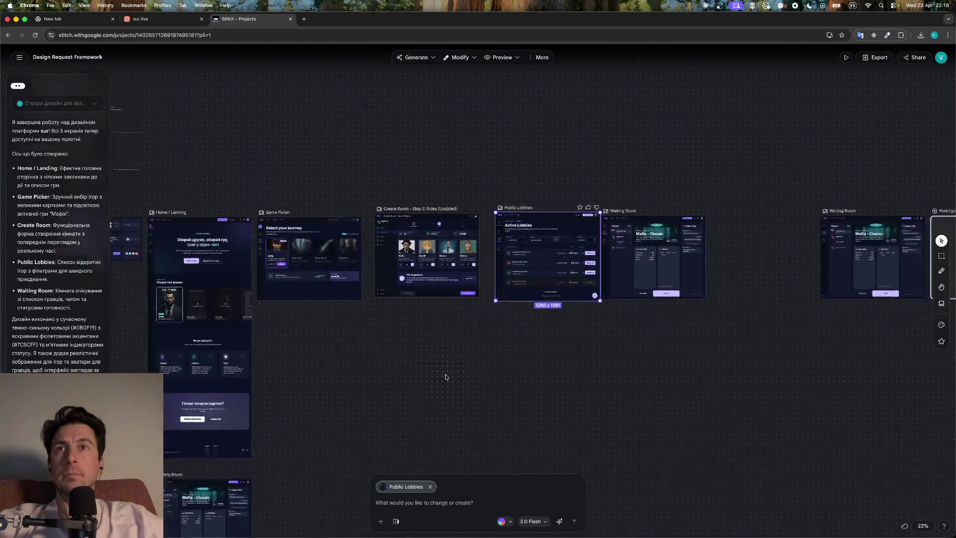
scroll(446, 377, up, 3)
click(428, 241)
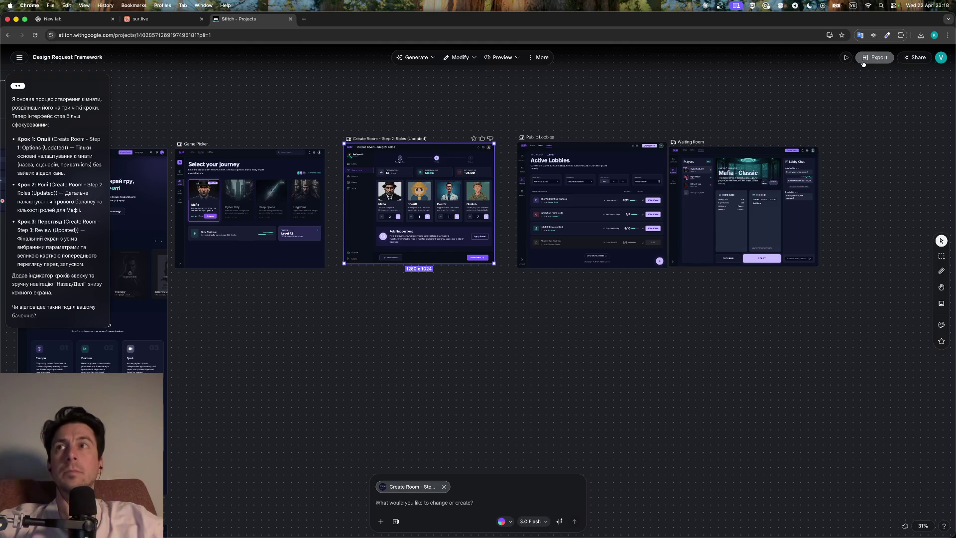
scroll(618, 309, down, 5)
scroll(617, 309, left, 5)
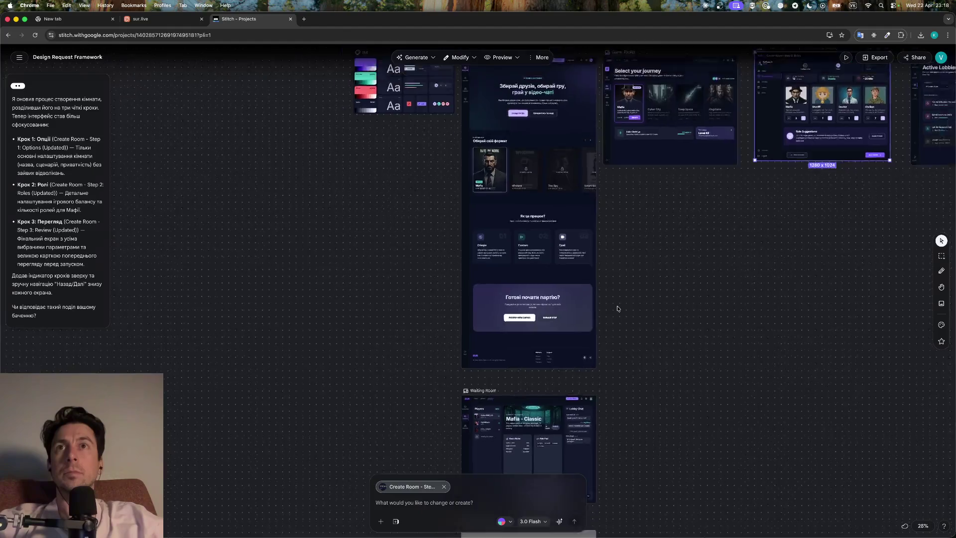
scroll(617, 309, down, 5)
scroll(617, 309, right, 5)
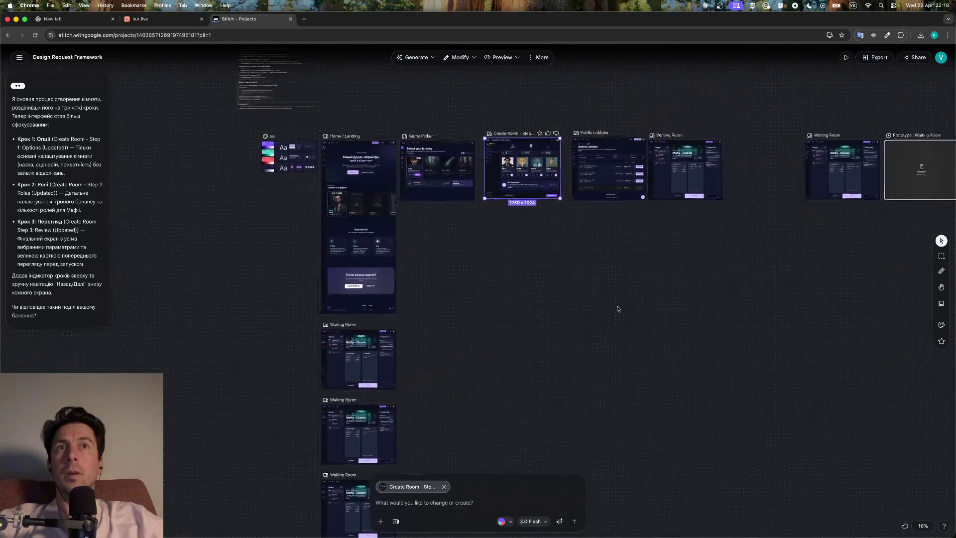
scroll(617, 309, down, 1)
Delete the old blank Prototype frame
click(872, 197)
right_click(880, 176)
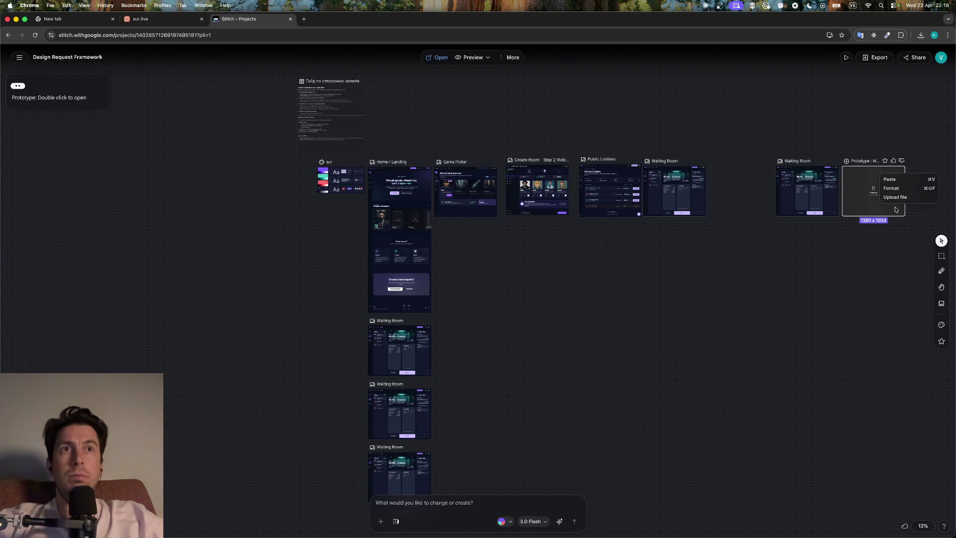
click(859, 204)
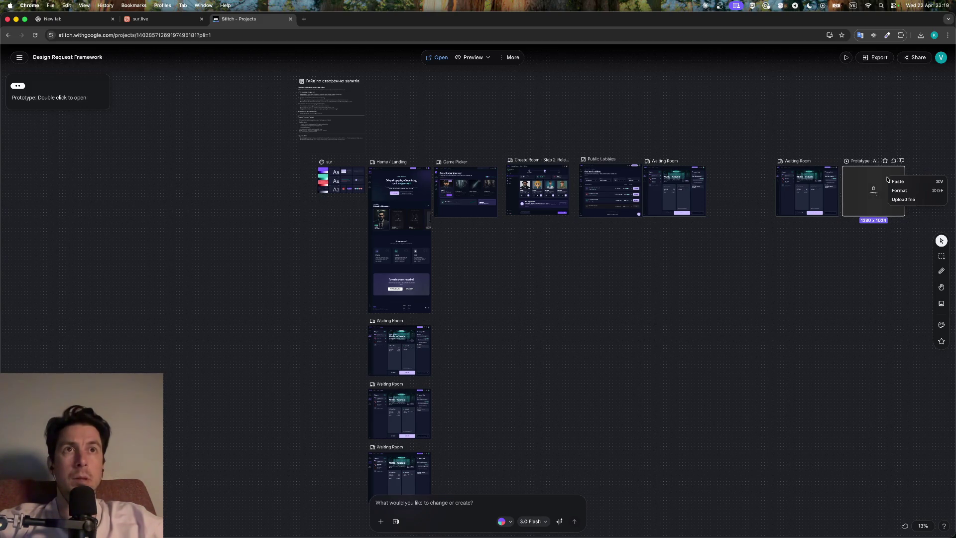
click(851, 286)
click(860, 165)
right_click(861, 173)
click(857, 173)
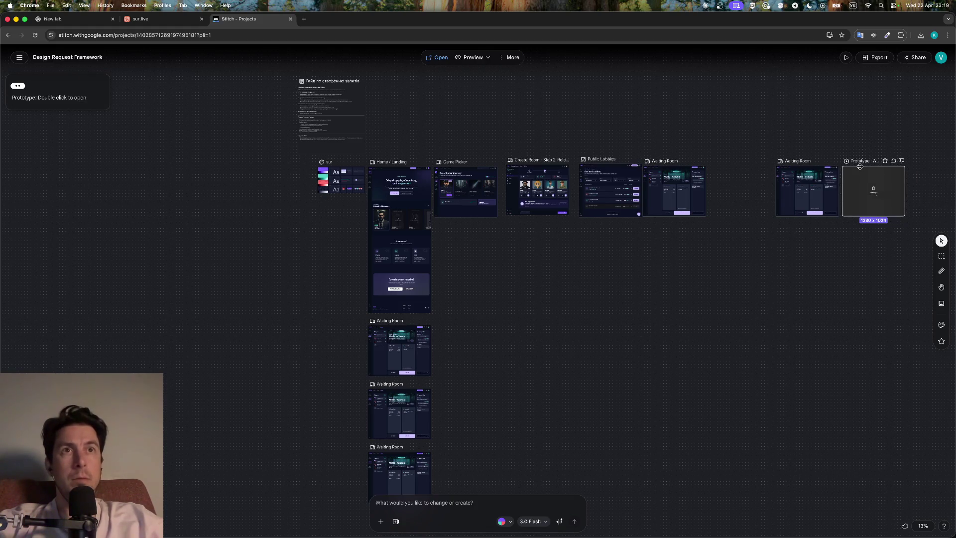
key(Delete)
Delete four duplicate Waiting Room screens, including the one under Home / Landing
scroll(320, 366, down, 1)
scroll(357, 362, down, 3)
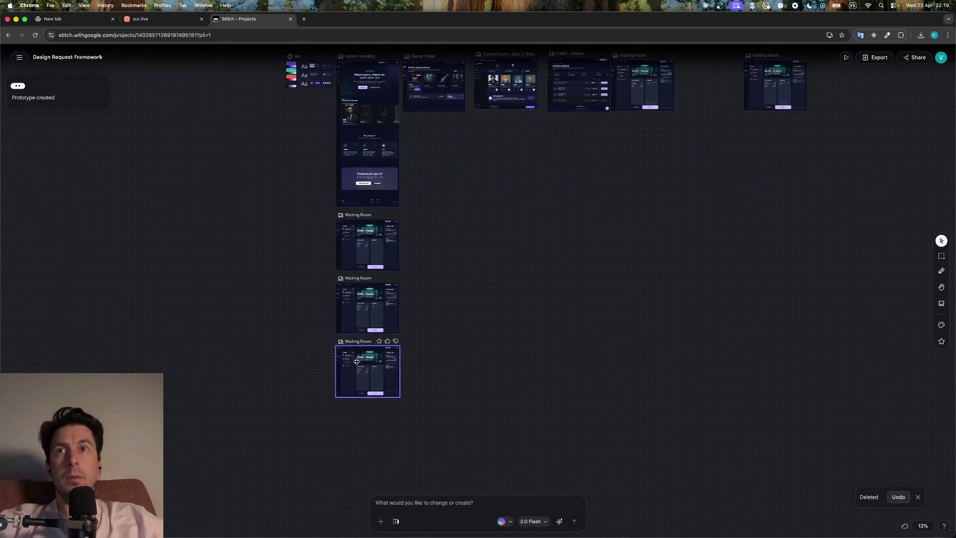
scroll(356, 361, up, 1)
click(368, 415)
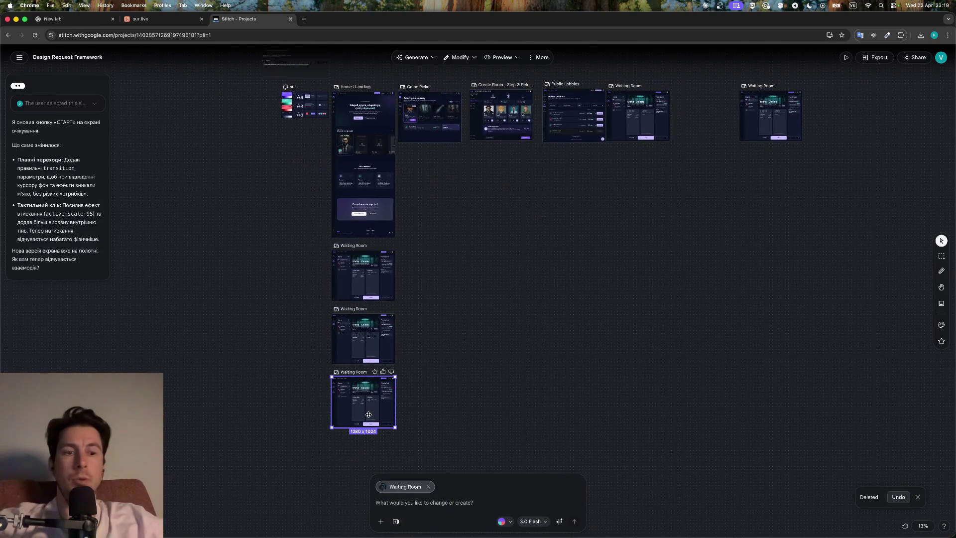
key(Delete)
click(367, 339)
key(Delete)
click(367, 293)
key(Delete)
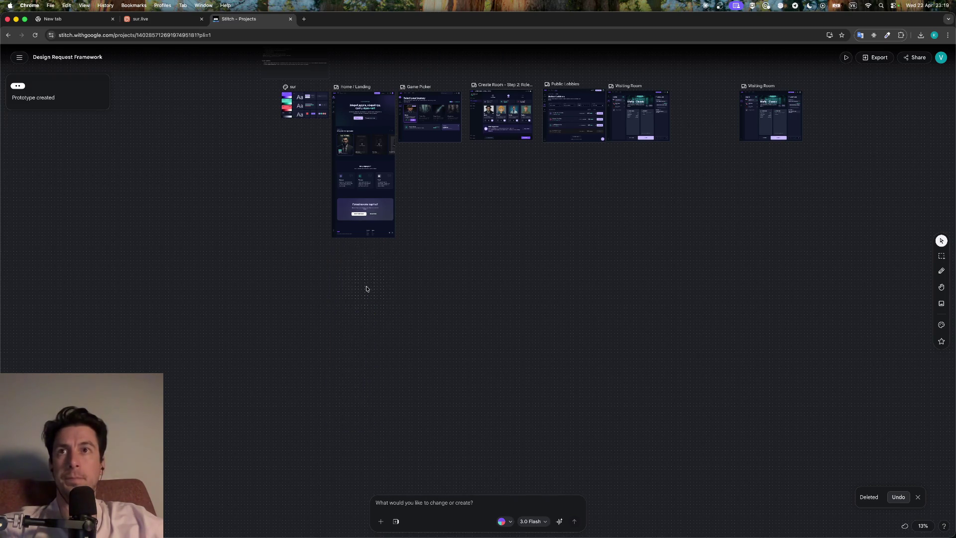
scroll(421, 305, right, 5)
click(638, 182)
key(Delete)
click(505, 182)
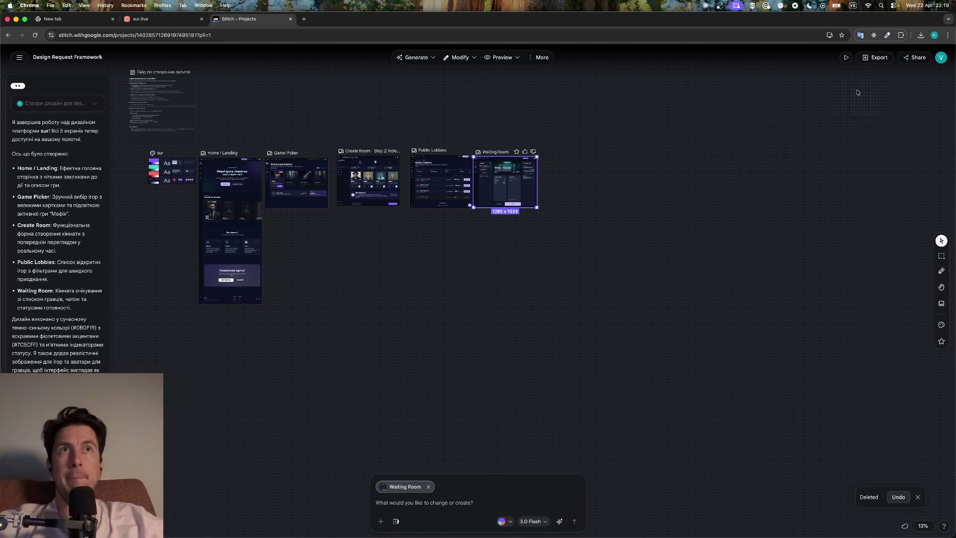
Preview the project's prototype twice, returning to the canvas after each run
click(846, 59)
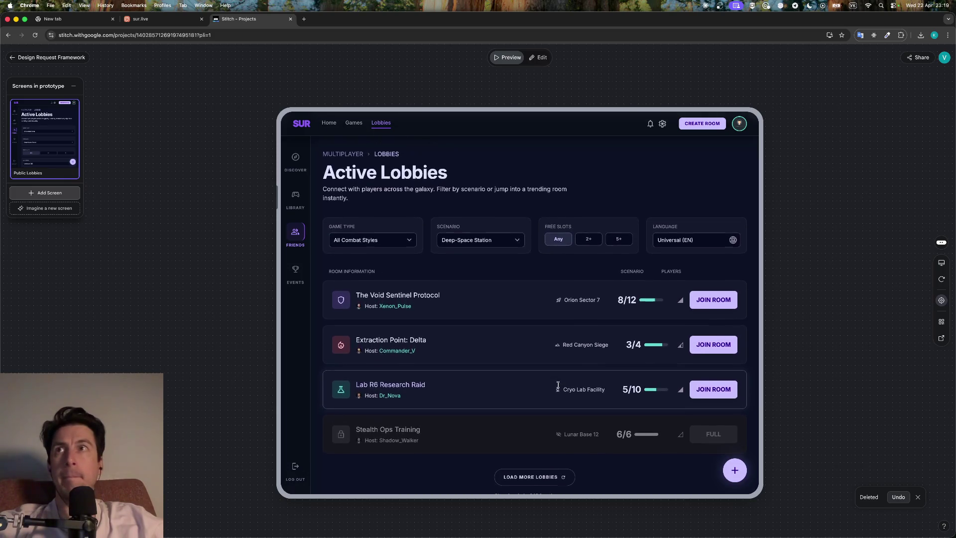
key(Escape)
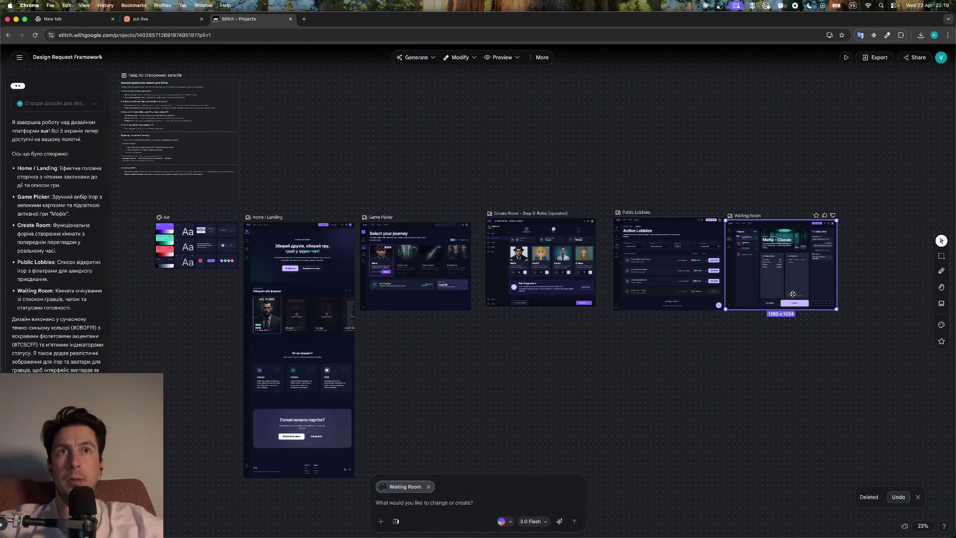
right_click(793, 262)
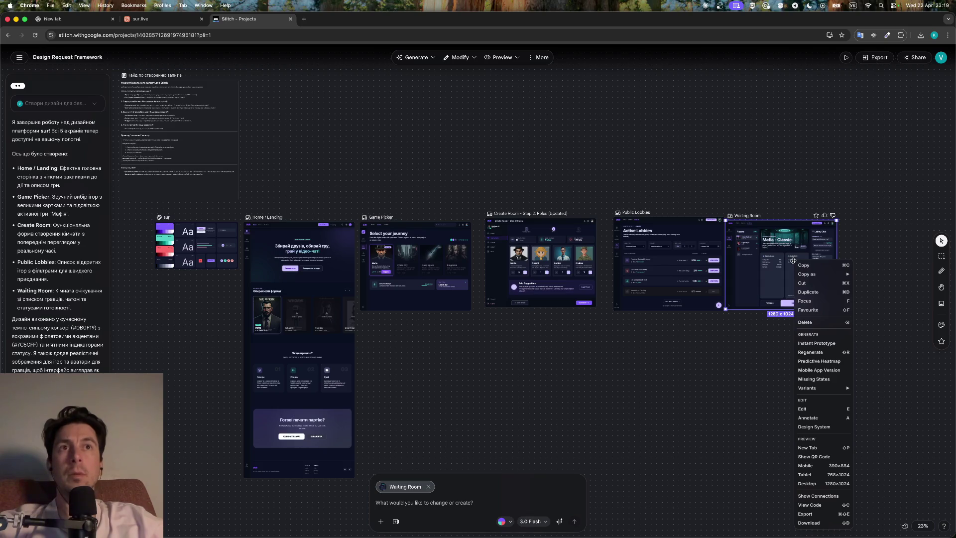
key(Escape)
click(843, 58)
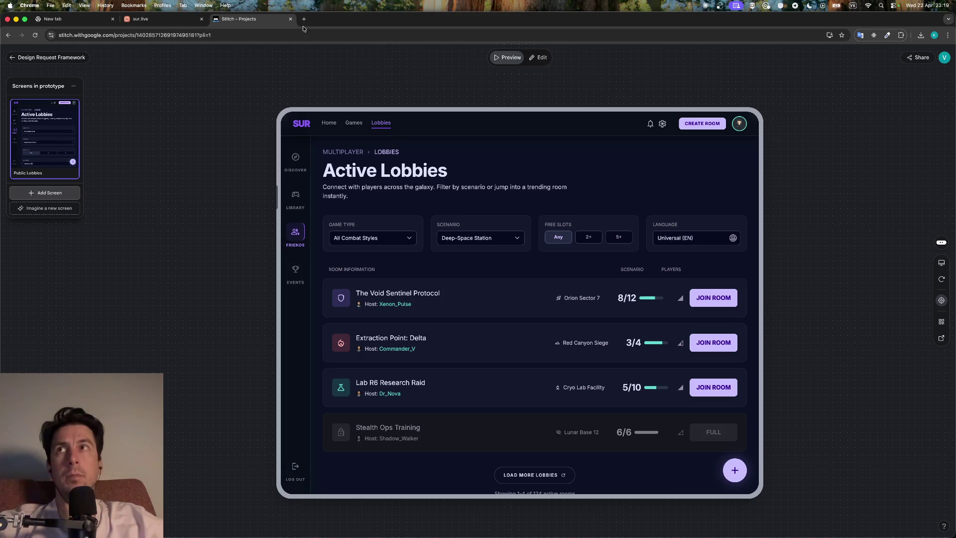
click(47, 57)
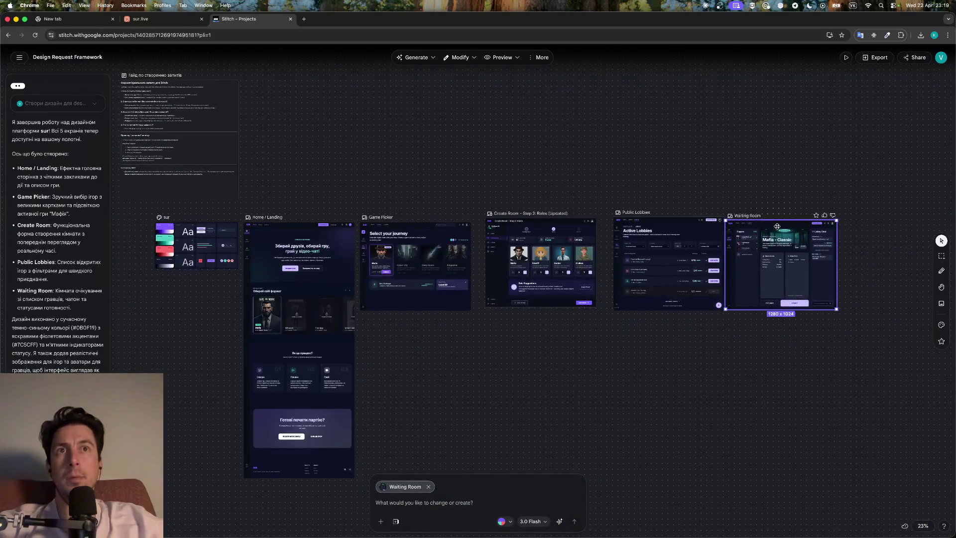
Create an instant prototype from the Waiting Room screen and look through its More and Preview menus
right_click(780, 245)
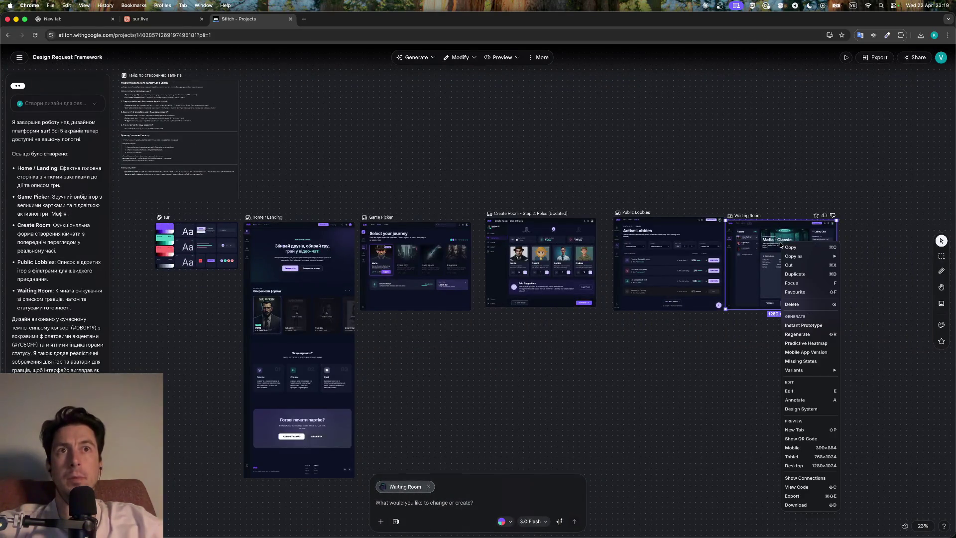
click(811, 325)
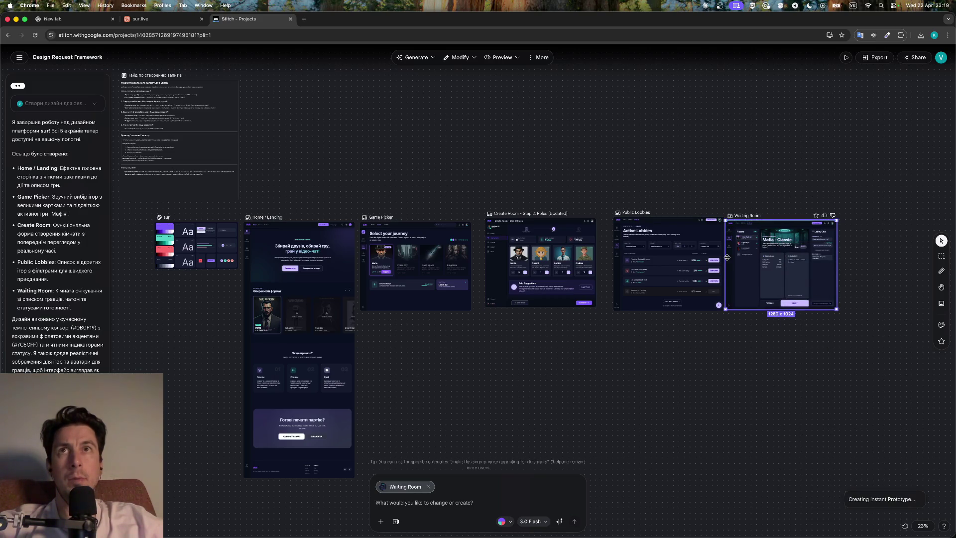
click(542, 58)
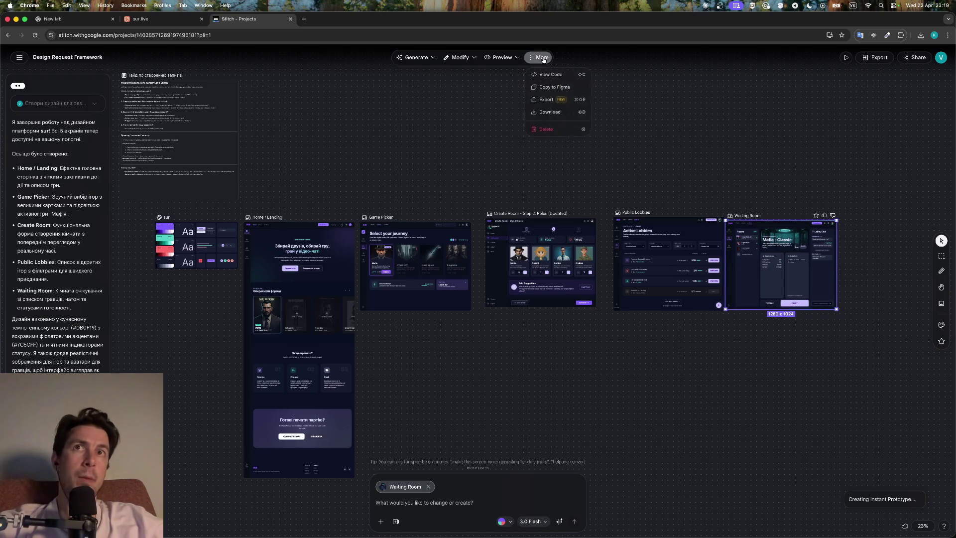
click(520, 60)
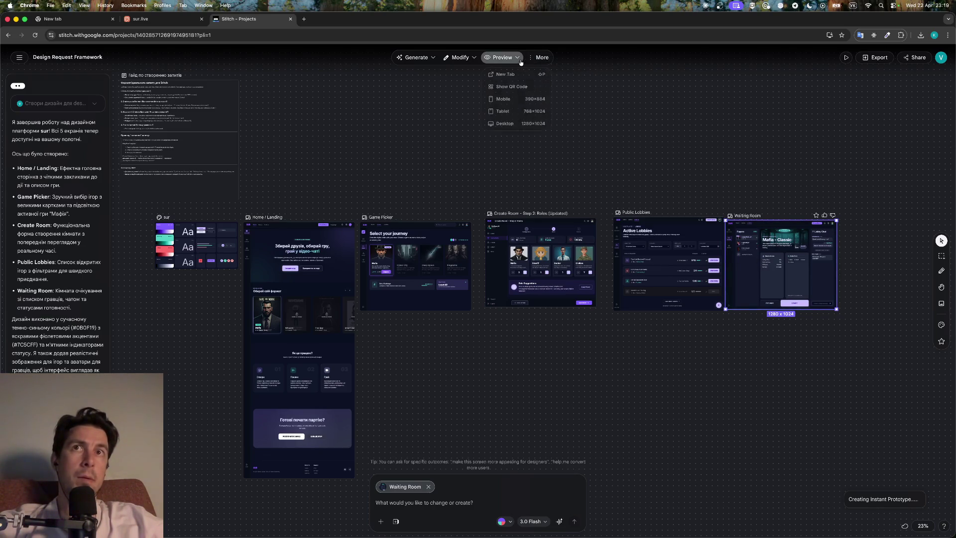
Open the new Waiting Room prototype in its prototype editor
scroll(610, 254, right, 10)
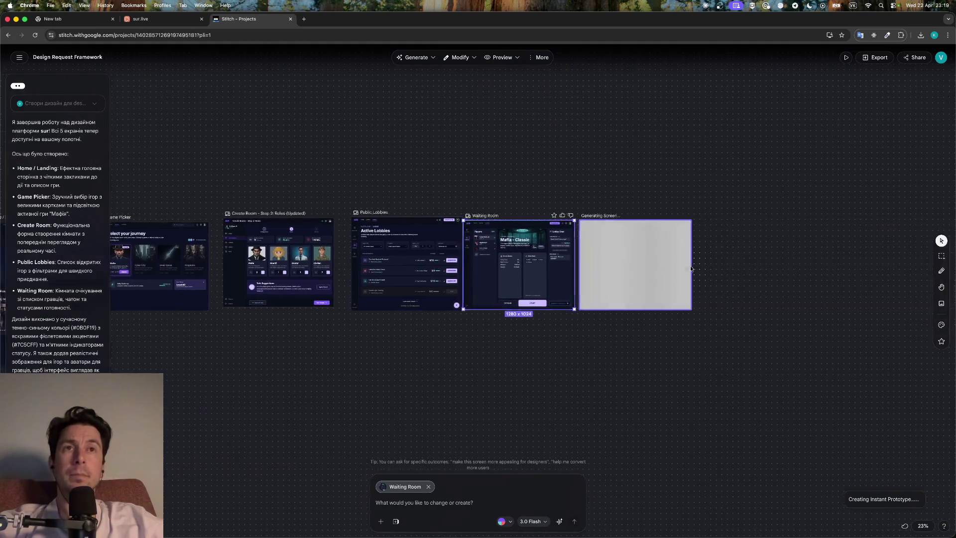
scroll(610, 254, up, 3)
scroll(610, 254, up, 2)
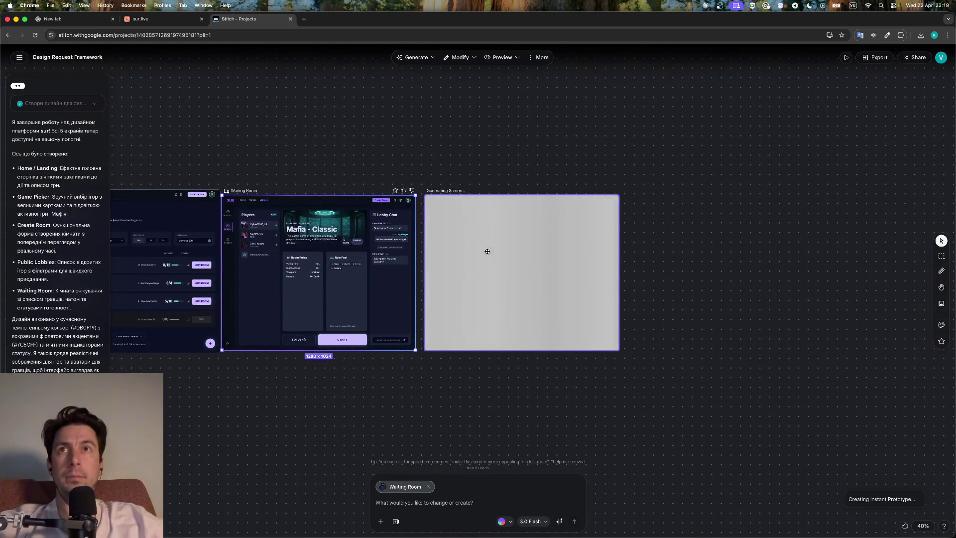
double_click(531, 261)
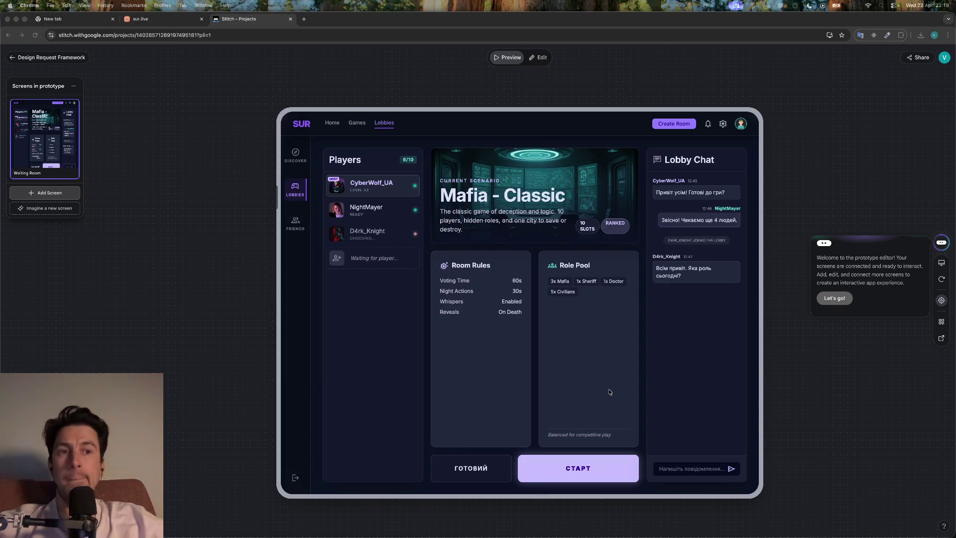
Try the СТАРТ button, go back to the canvas, and reopen the Waiting Room prototype preview
click(580, 472)
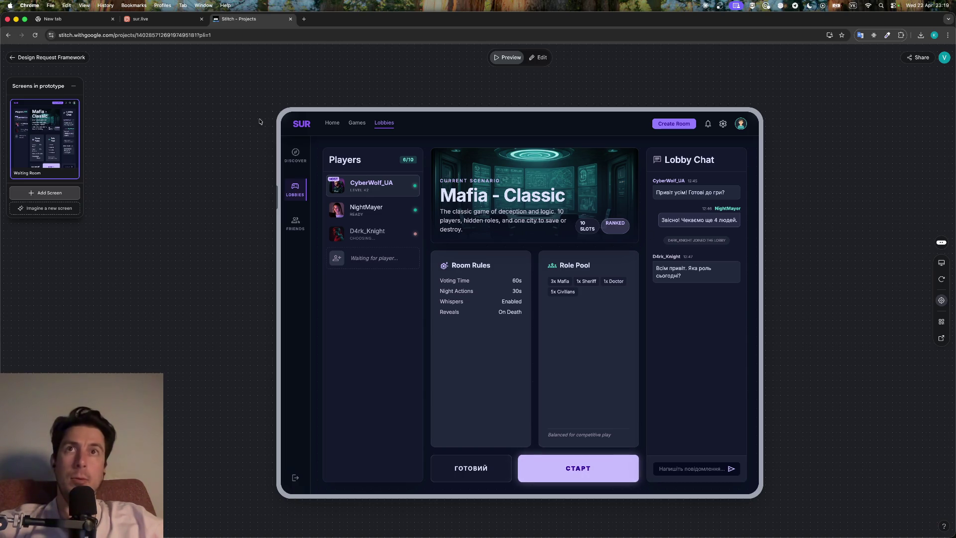
click(20, 57)
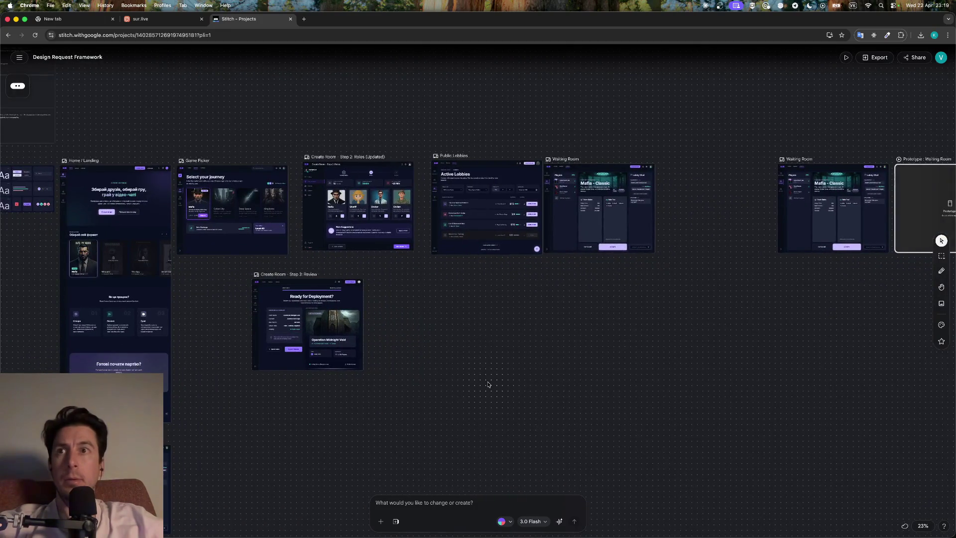
scroll(488, 384, right, 5)
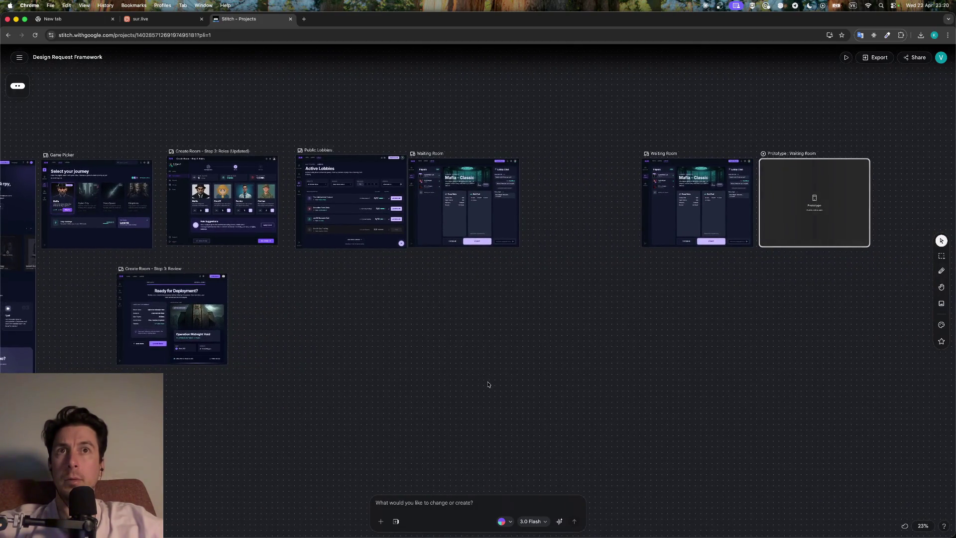
click(690, 232)
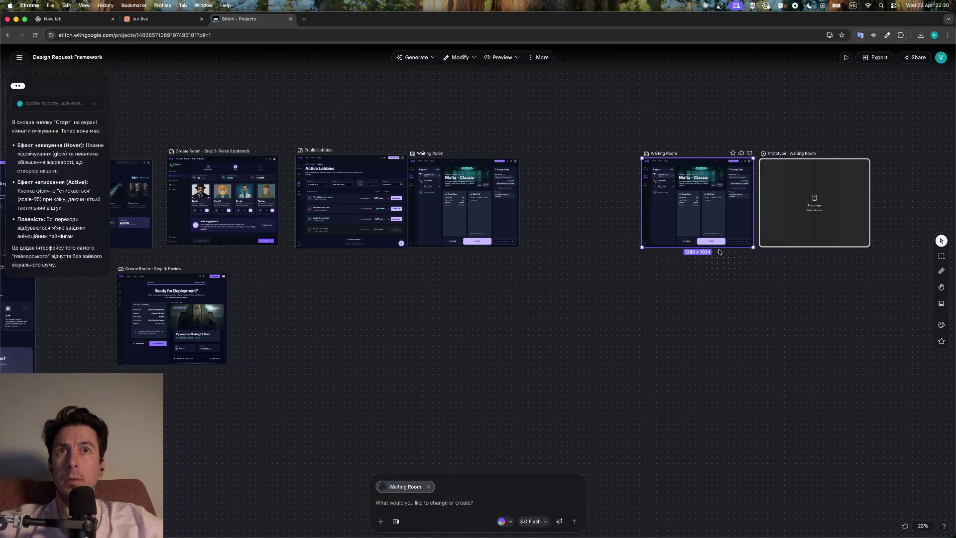
double_click(840, 199)
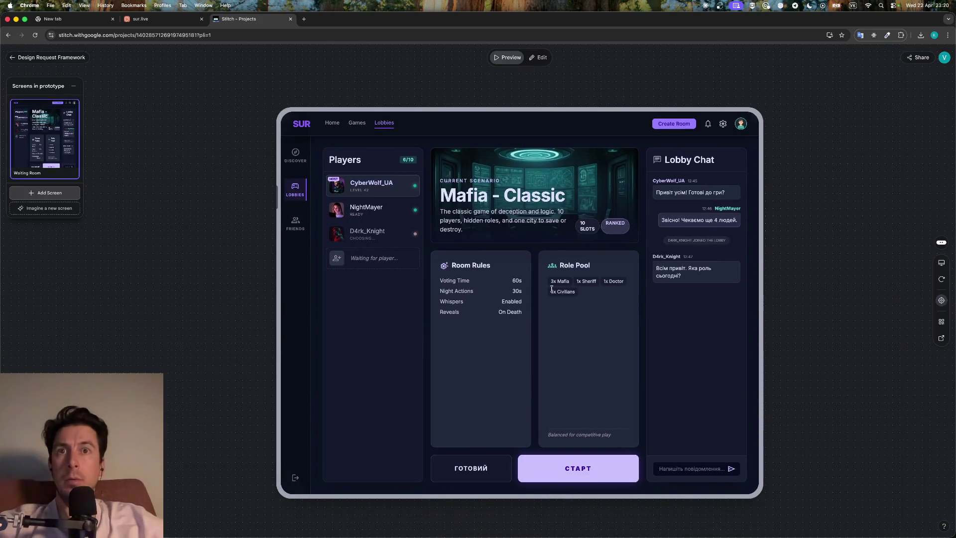
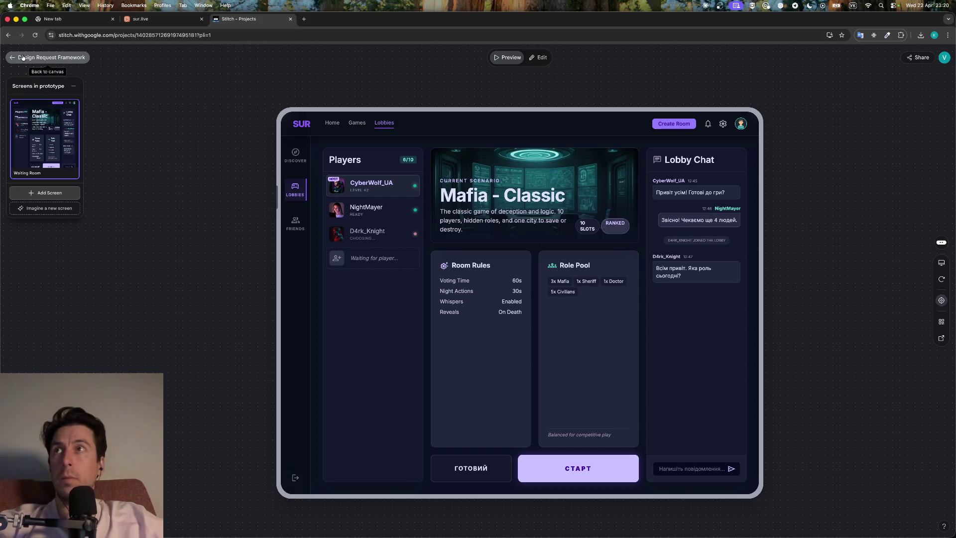
Return to the canvas and drag the Create Room screen left, nearer the other screens
click(50, 58)
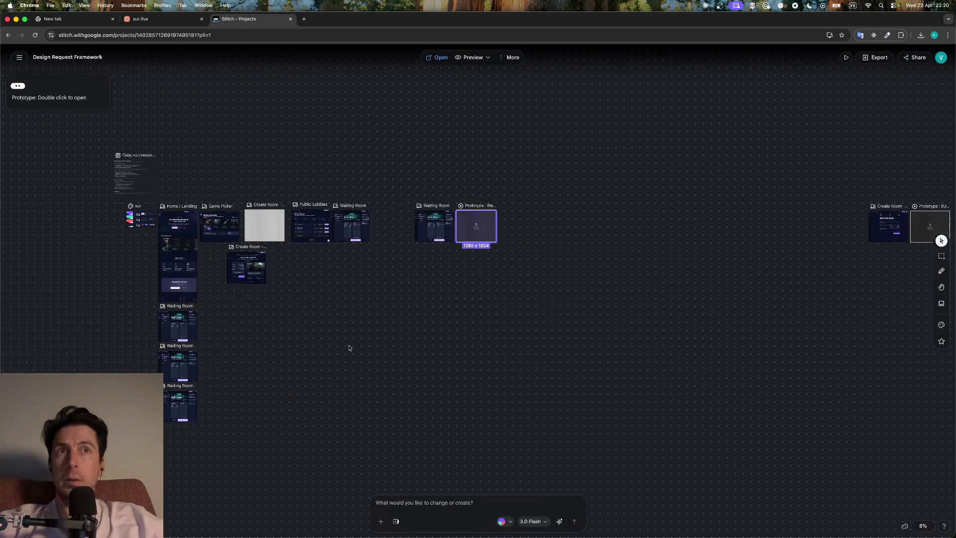
scroll(448, 367, right, 10)
scroll(449, 368, down, 3)
scroll(449, 367, left, 4)
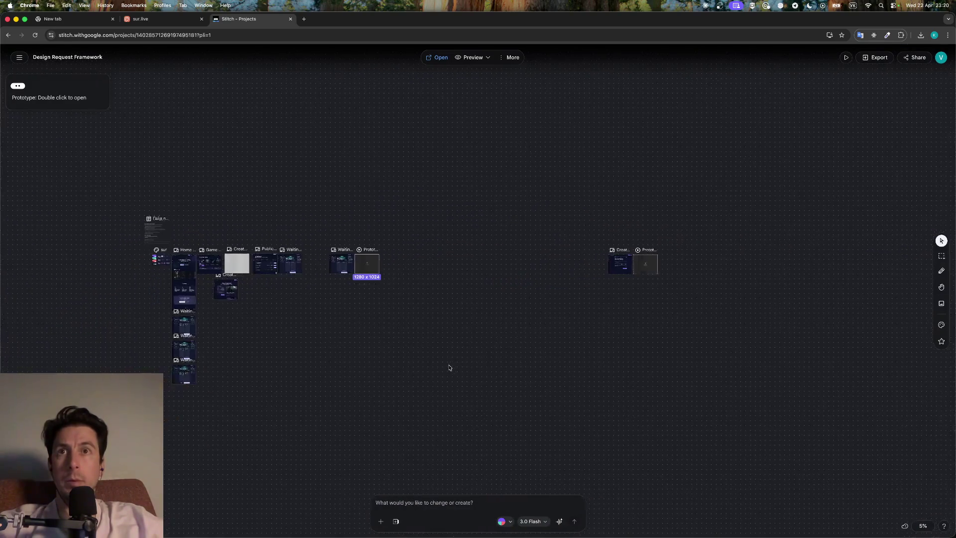
click(635, 277)
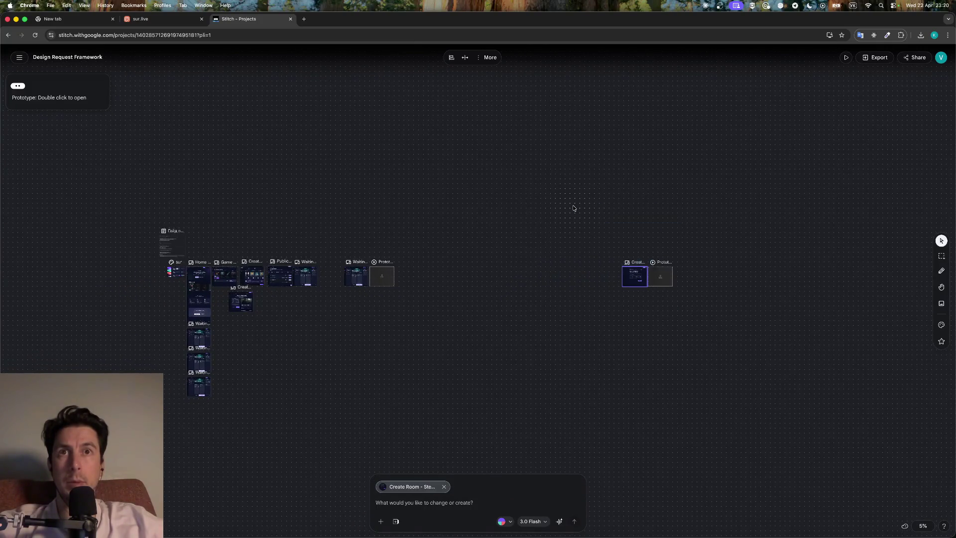
mouse_move(631, 275)
mouse_down()
mouse_move(434, 273)
mouse_move(411, 282)
mouse_move(434, 307)
mouse_up()
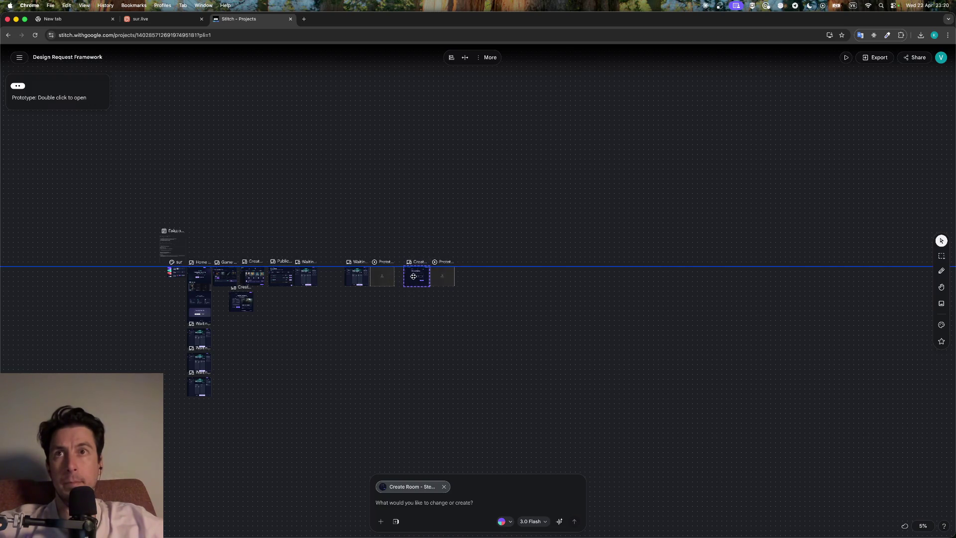
scroll(405, 385, up, 5)
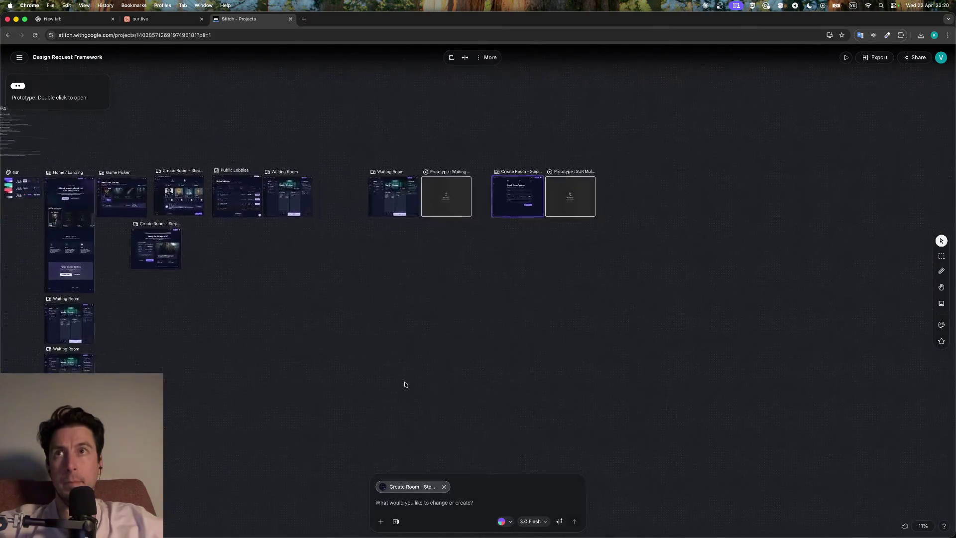
scroll(405, 384, left, 1)
click(405, 417)
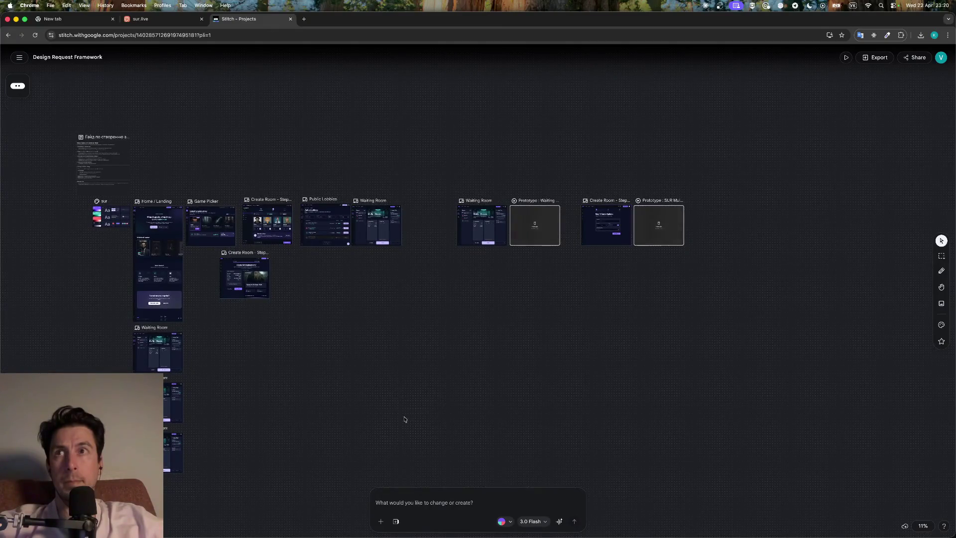
Delete the right-hand prototype card and the Waiting Room prototype card
scroll(562, 404, down, 3)
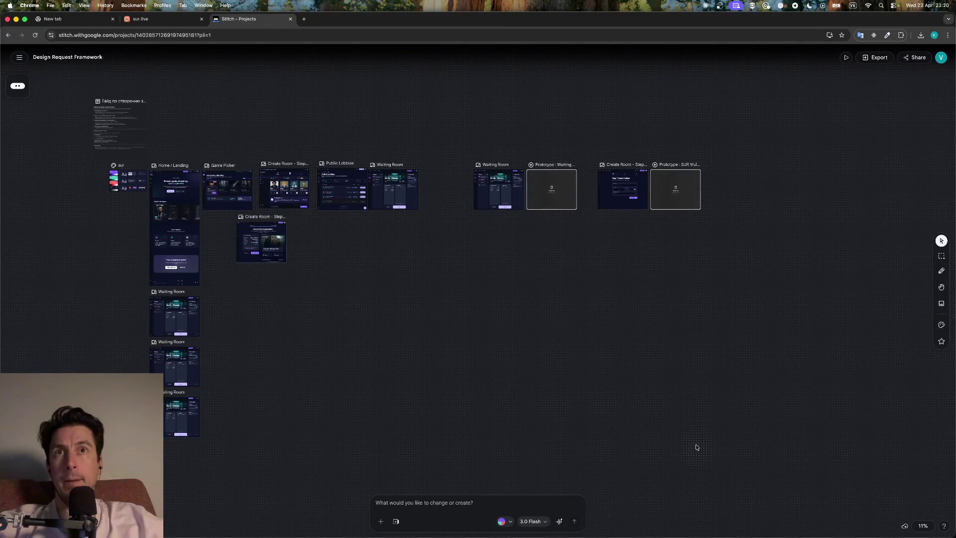
click(690, 183)
key(Delete)
click(544, 187)
key(Delete)
mouse_move(715, 419)
mouse_down()
mouse_move(241, 237)
mouse_move(137, 171)
mouse_move(238, 243)
mouse_up()
click(513, 249)
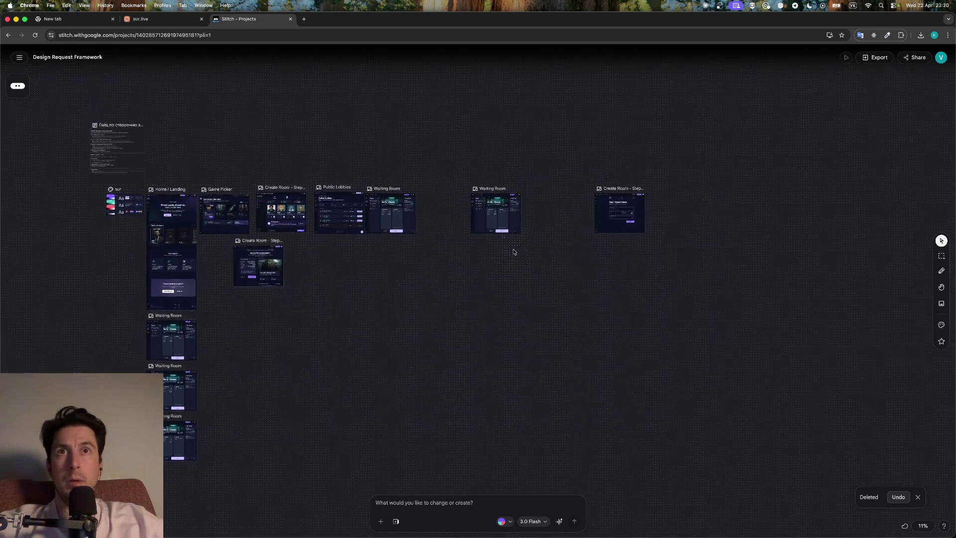
Create an instant prototype from the refined Waiting Room screen
scroll(514, 251, up, 3)
click(507, 290)
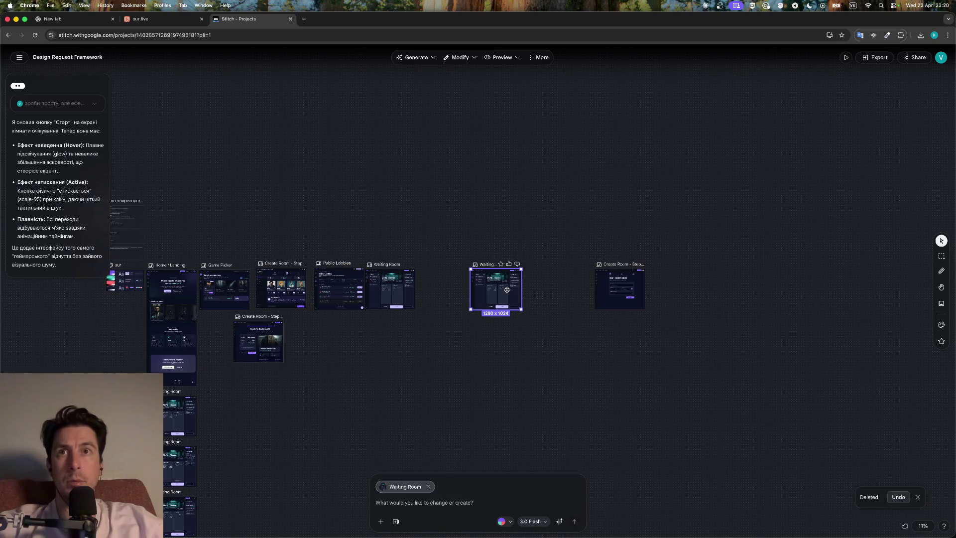
scroll(507, 289, up, 5)
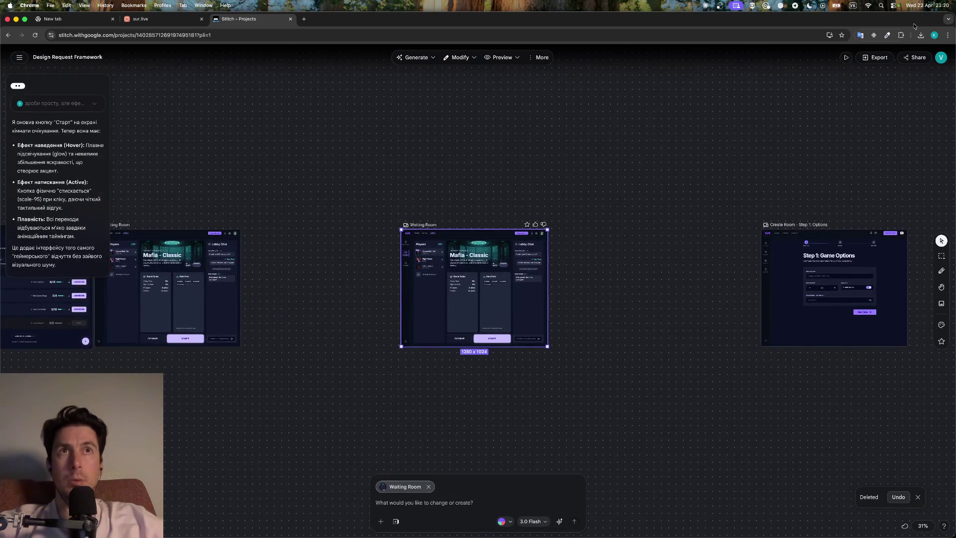
click(846, 58)
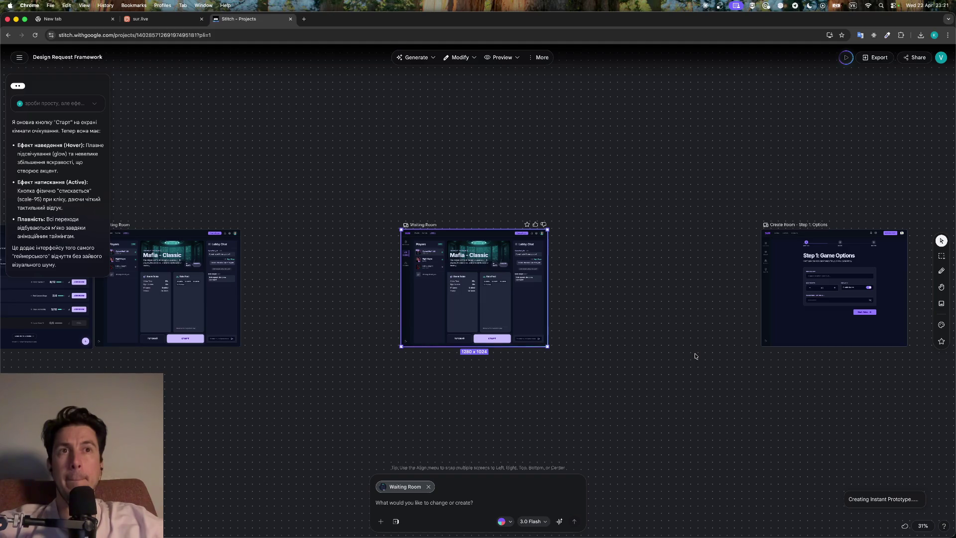
Nudge the Waiting Room screen into place and open the new prototype card
scroll(696, 356, down, 5)
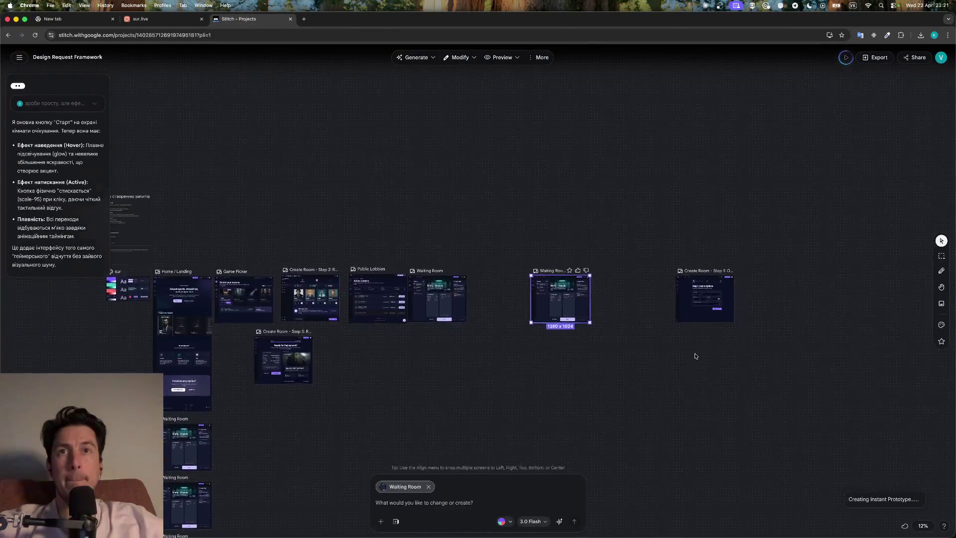
mouse_move(559, 280)
mouse_down()
mouse_move(521, 168)
mouse_move(541, 275)
mouse_move(528, 278)
mouse_up()
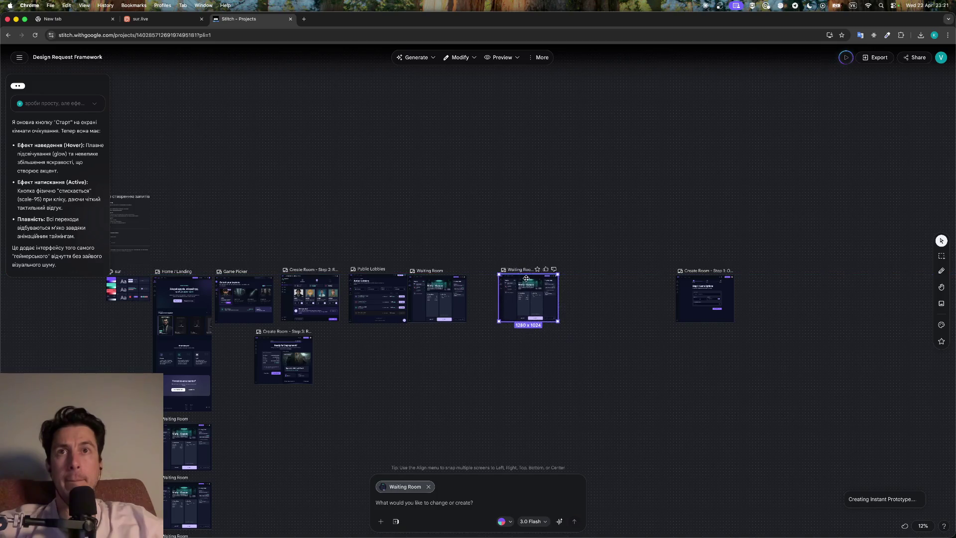
scroll(531, 369, down, 3)
scroll(530, 370, up, 5)
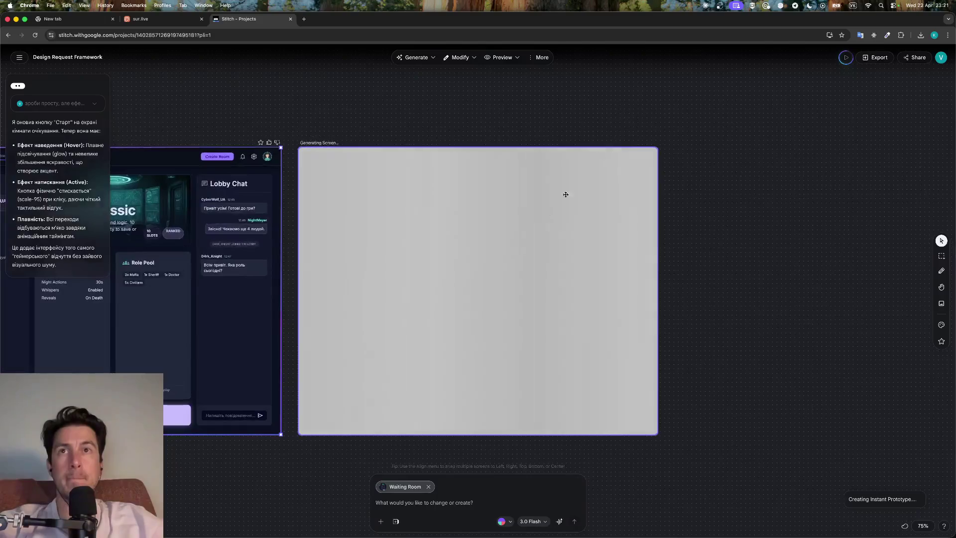
double_click(477, 265)
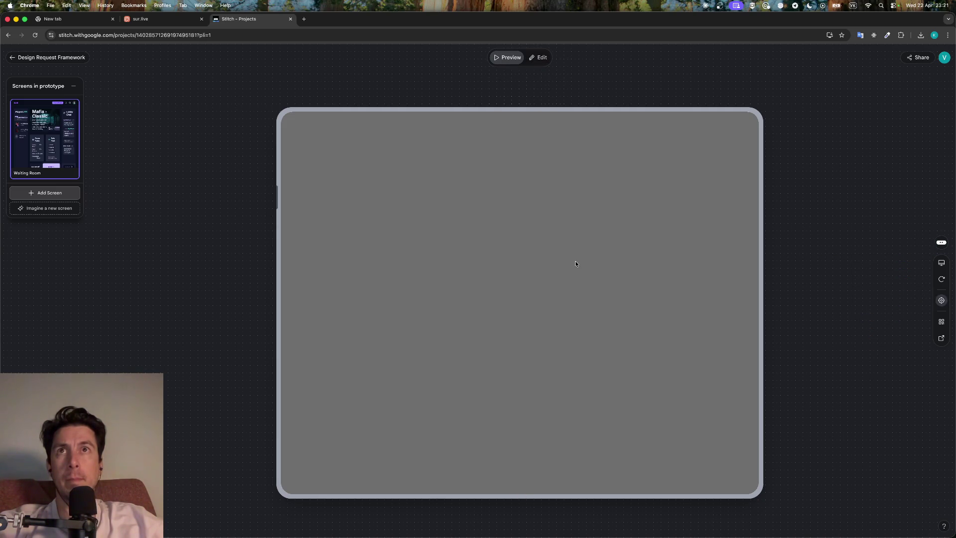
Return to the canvas and reopen the Waiting Room prototype card
click(50, 57)
scroll(699, 256, up, 5)
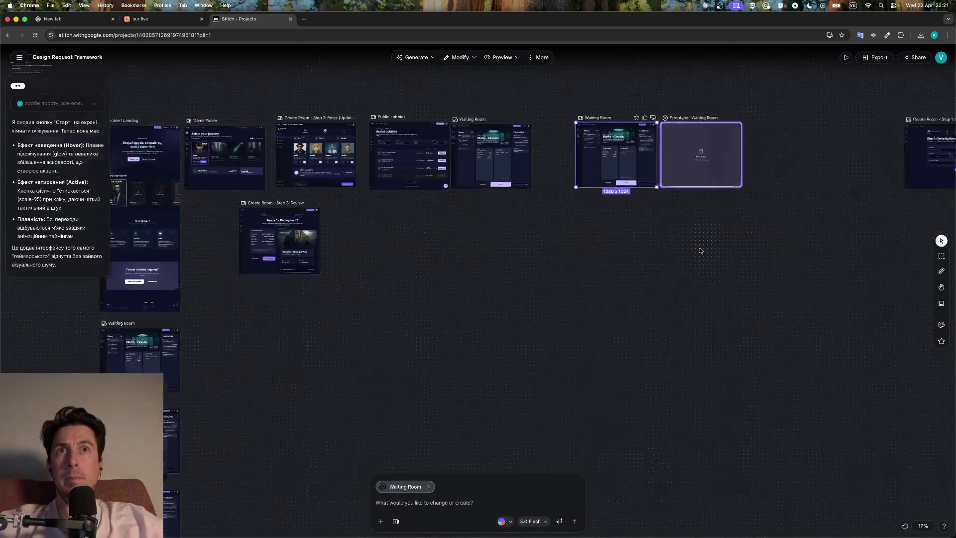
scroll(700, 247, up, 3)
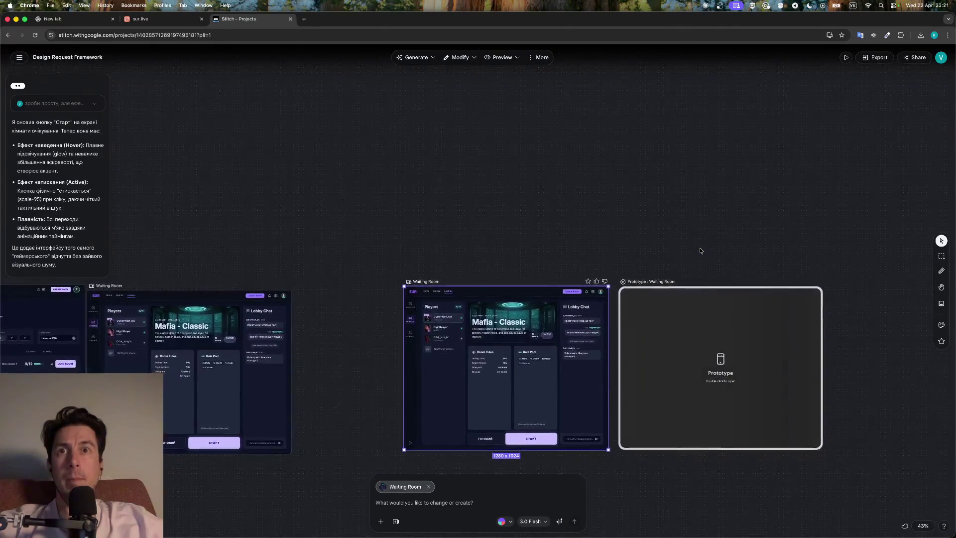
click(710, 326)
double_click(709, 326)
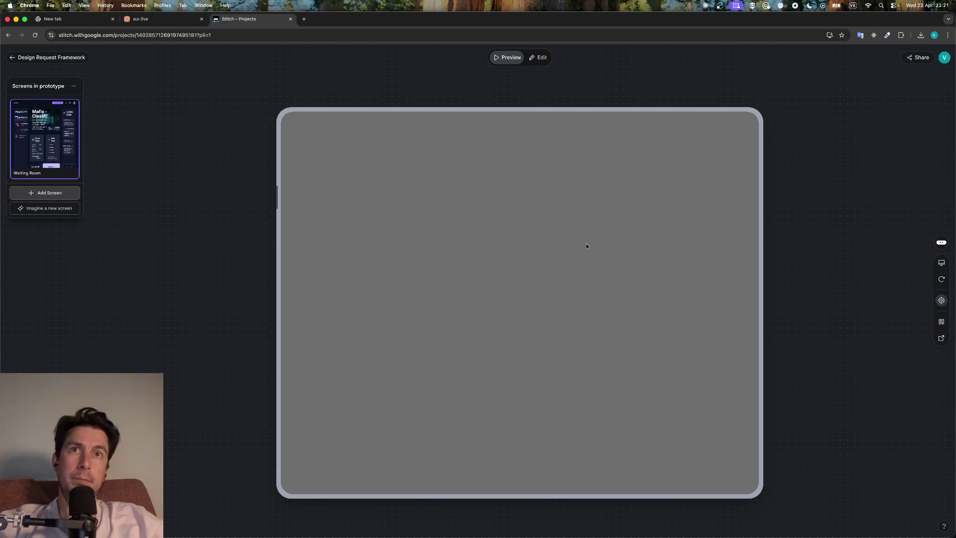
Switch the prototype to Edit, then Preview, then go back to the canvas and select its card
click(539, 57)
click(501, 58)
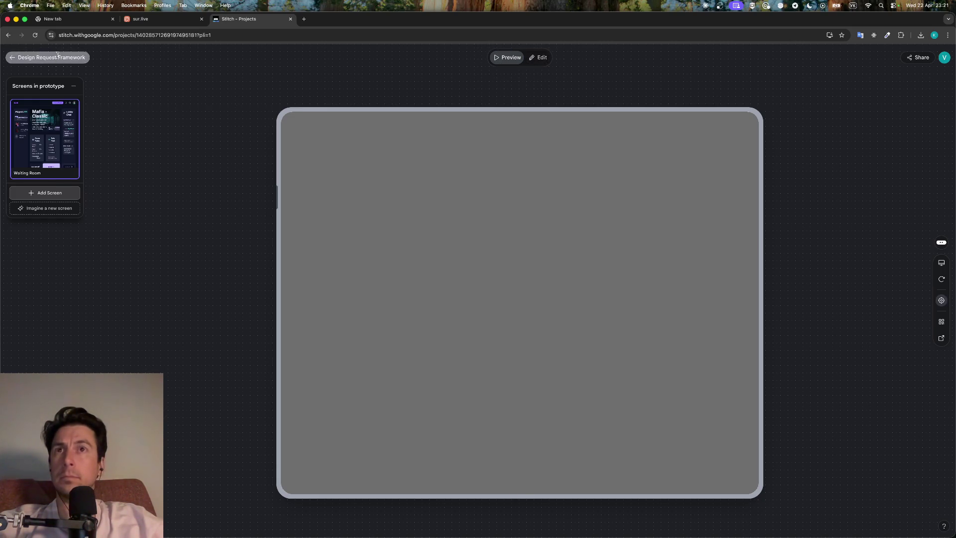
click(59, 57)
click(697, 172)
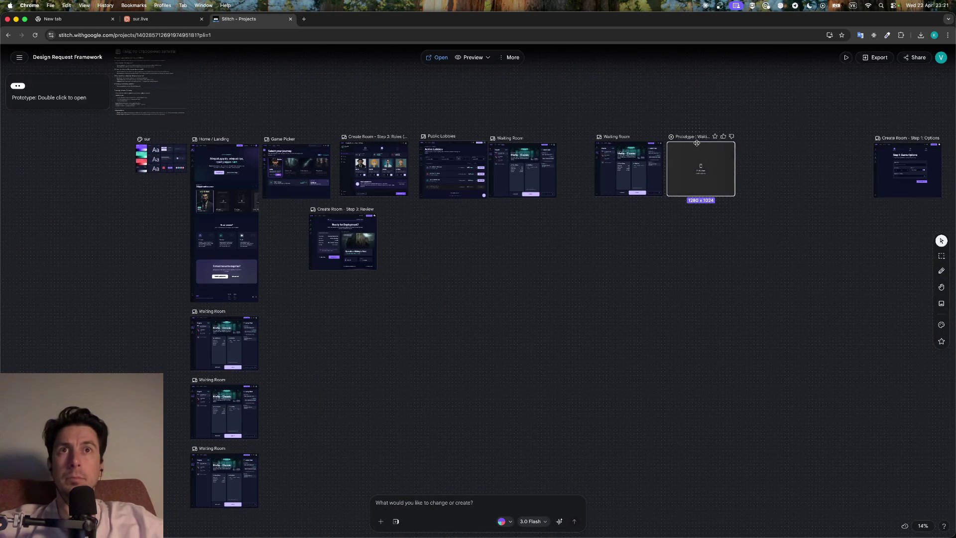
Delete the old prototype card and generate an Instant Prototype from the Waiting Room screen's context menu
key(Delete)
click(630, 149)
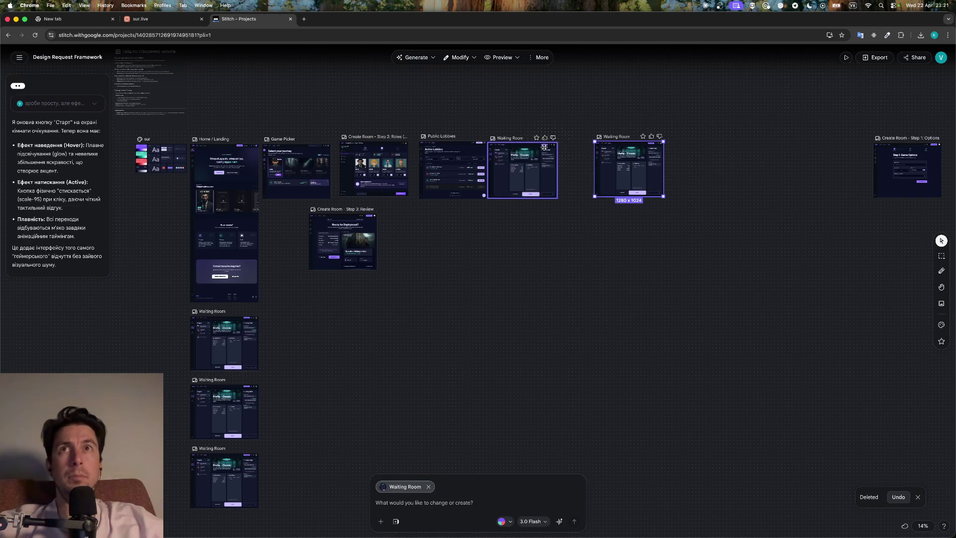
right_click(634, 180)
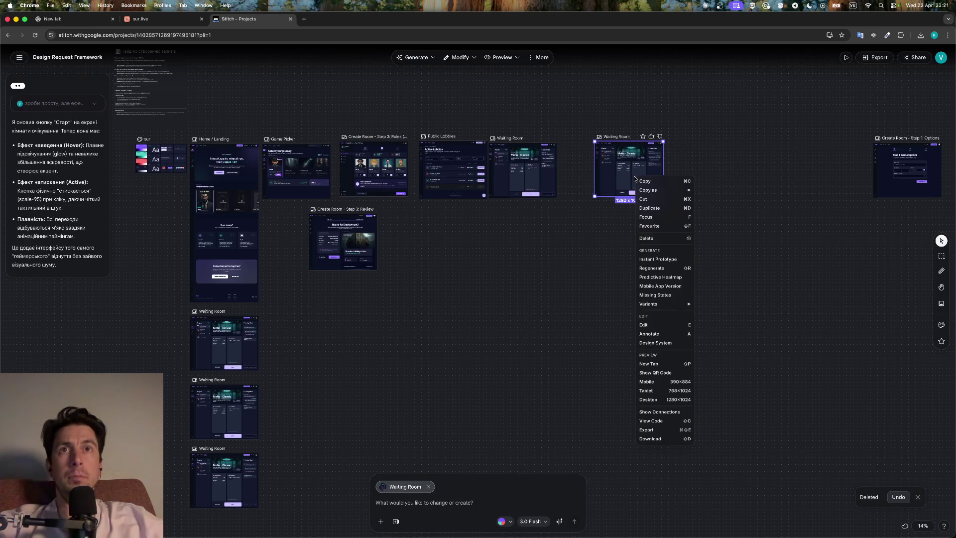
click(670, 259)
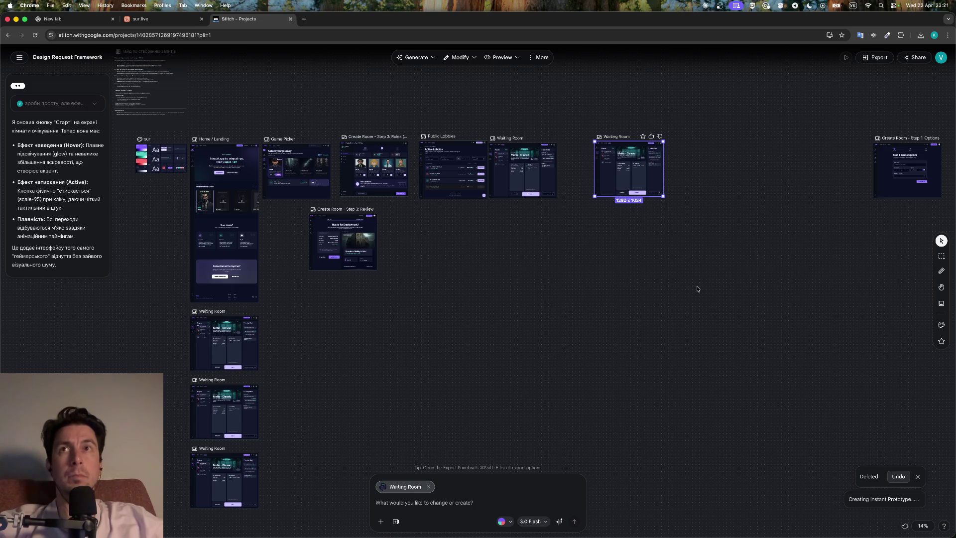
scroll(656, 211, up, 5)
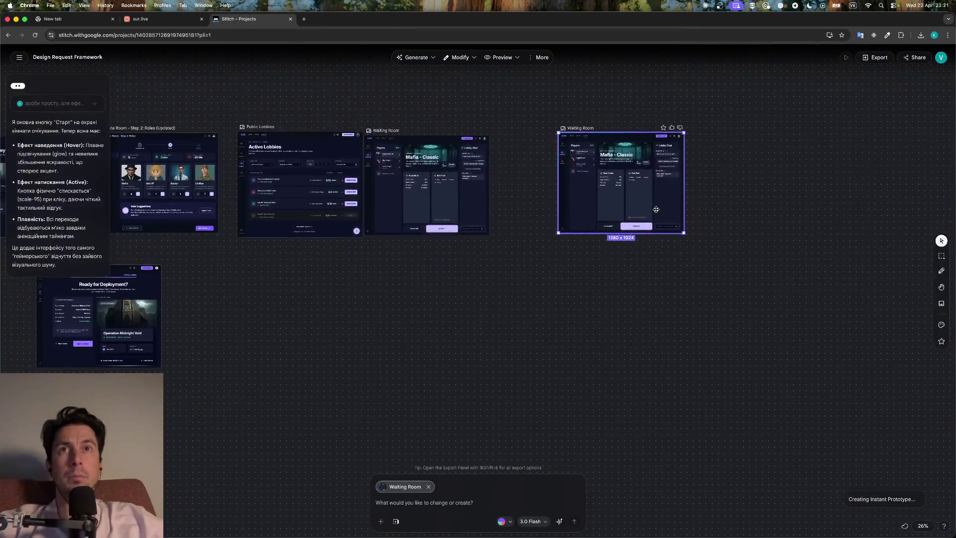
scroll(656, 209, up, 2)
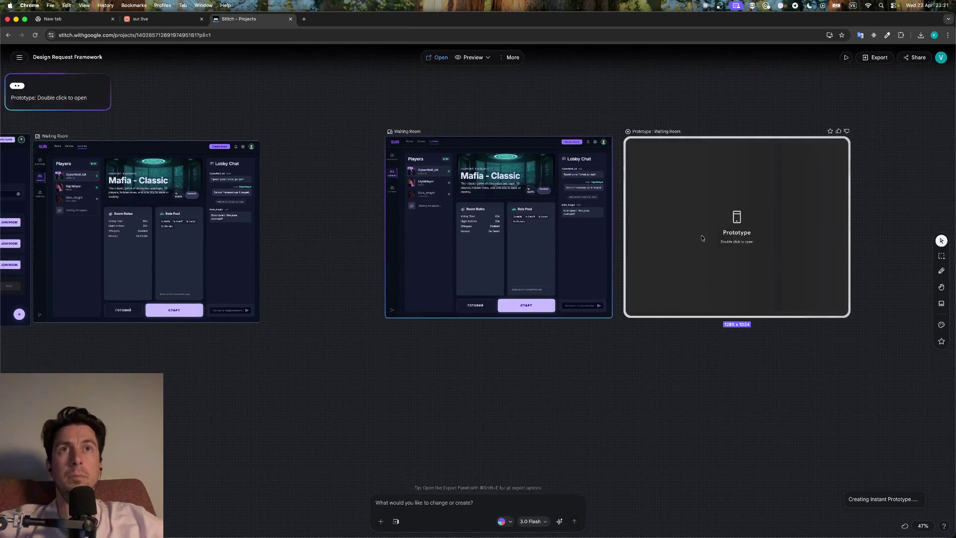
Open the Waiting Room instant prototype, dismiss its welcome message, and check the agent panel
double_click(700, 234)
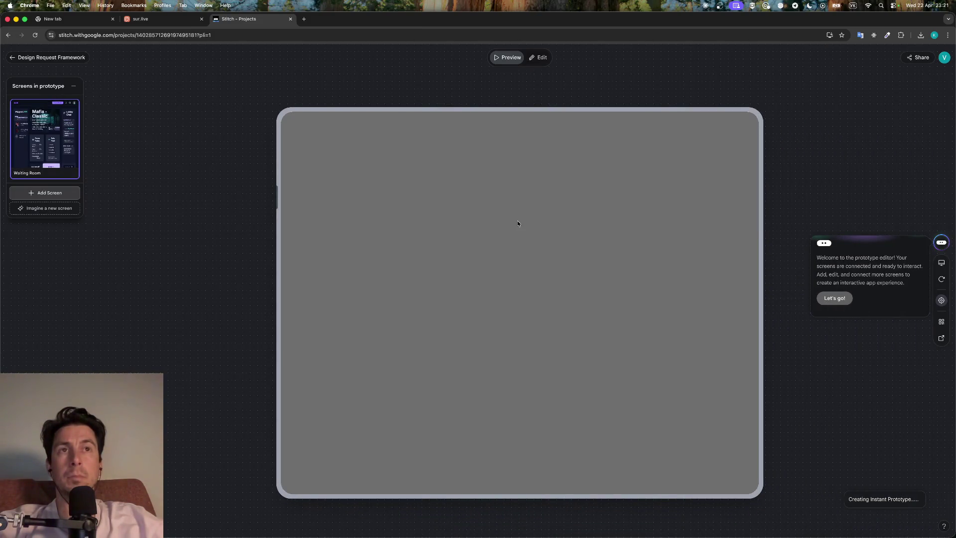
click(835, 297)
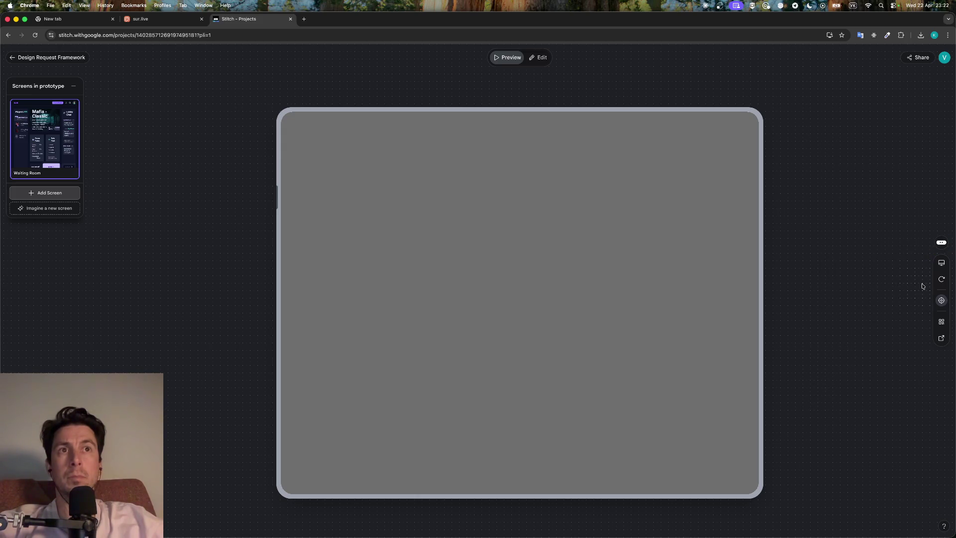
click(939, 242)
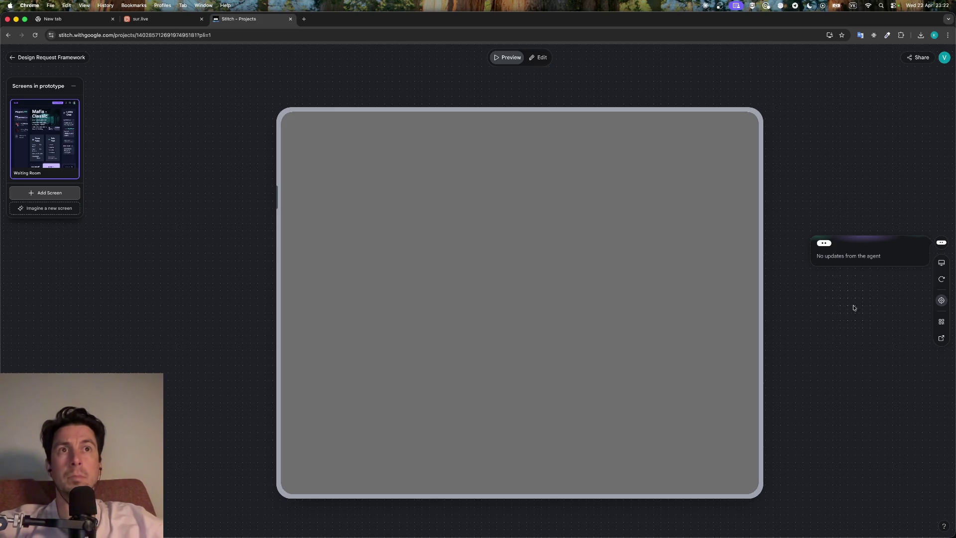
click(507, 95)
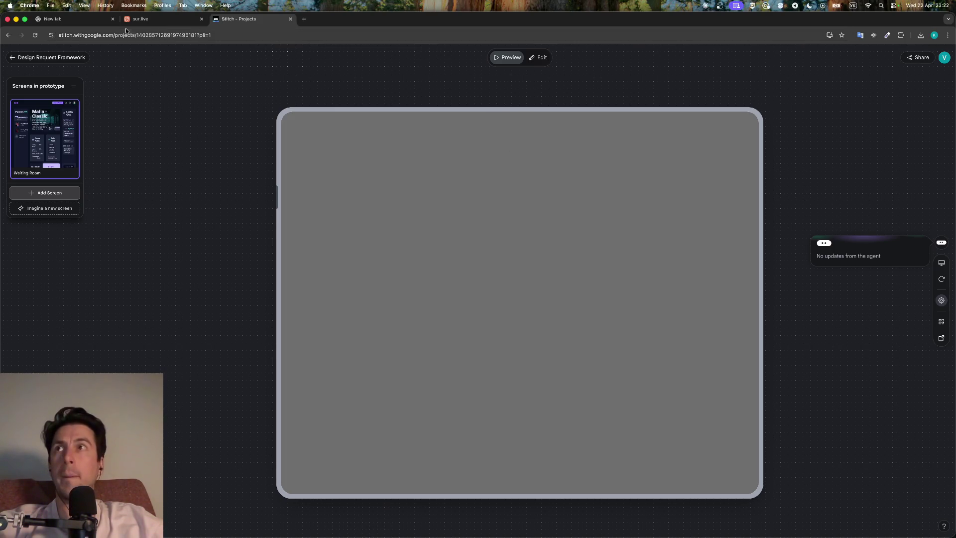
Back on the canvas, delete the Prototype frame and open Export for the Waiting Room screen
click(61, 58)
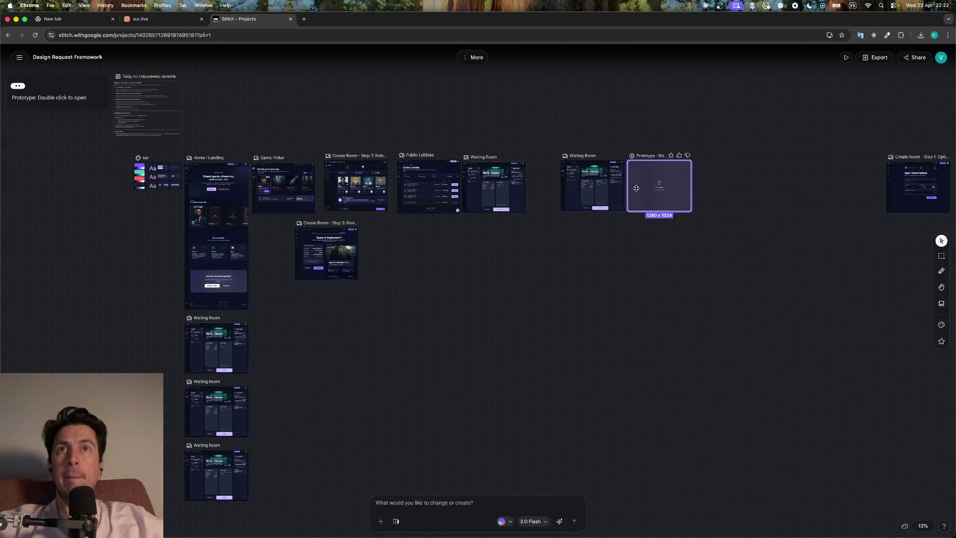
double_click(662, 185)
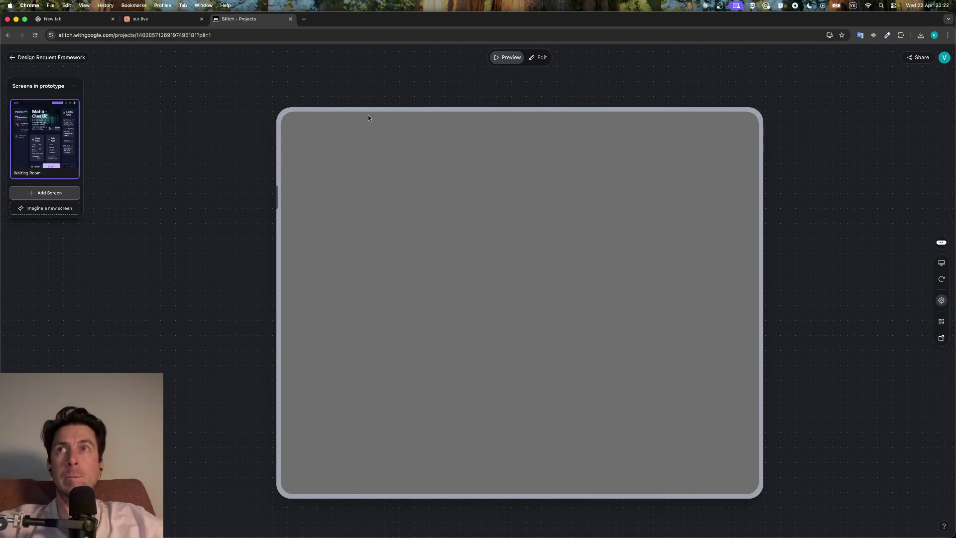
click(47, 57)
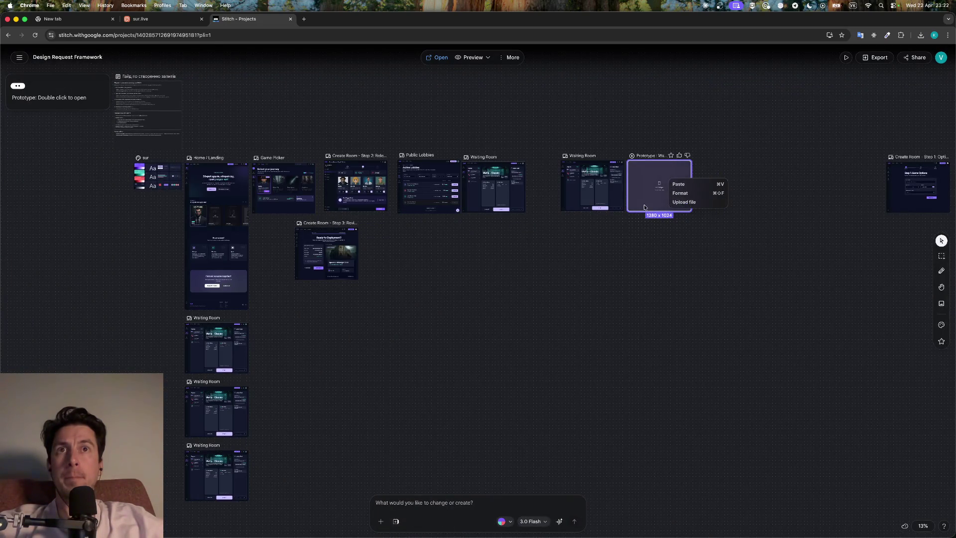
key(Delete)
click(620, 202)
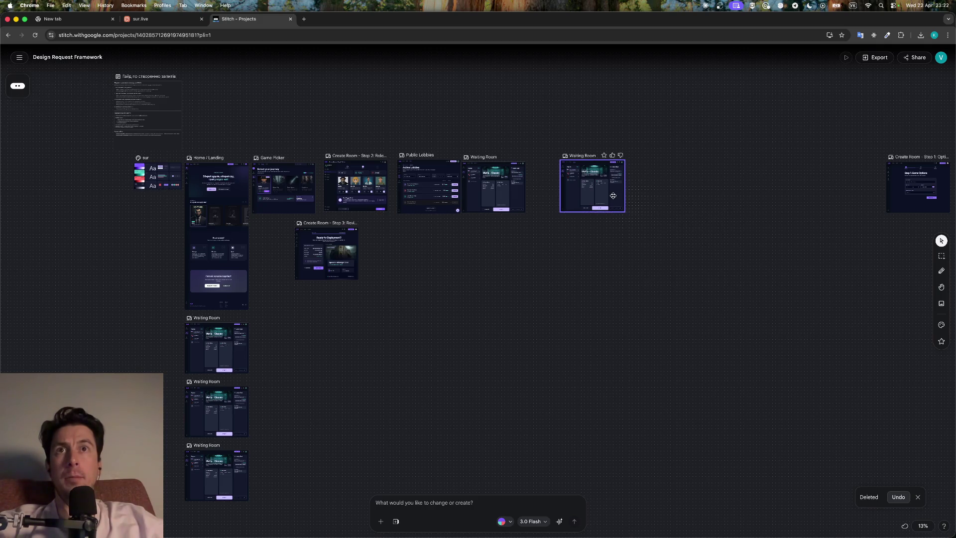
click(875, 58)
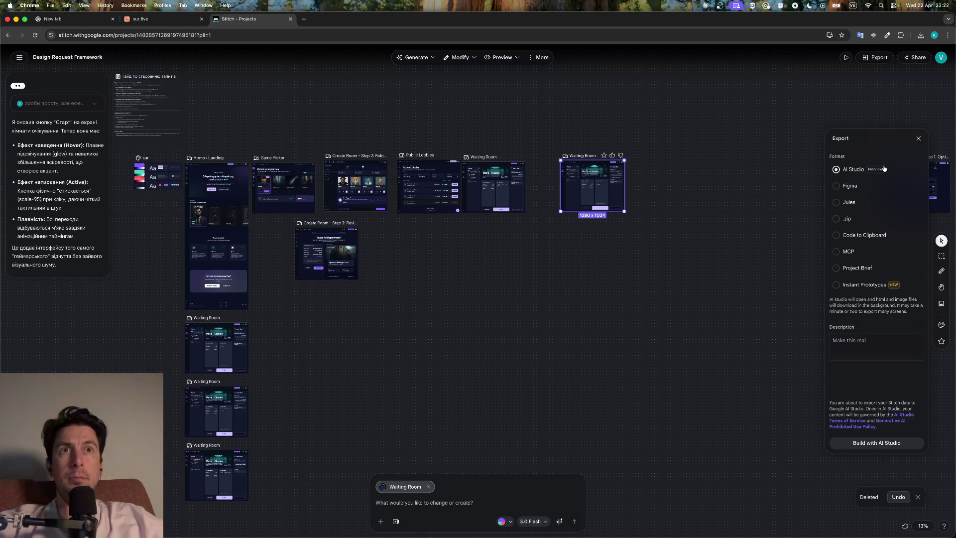
Choose the .zip format and export the Waiting Room screen
click(846, 219)
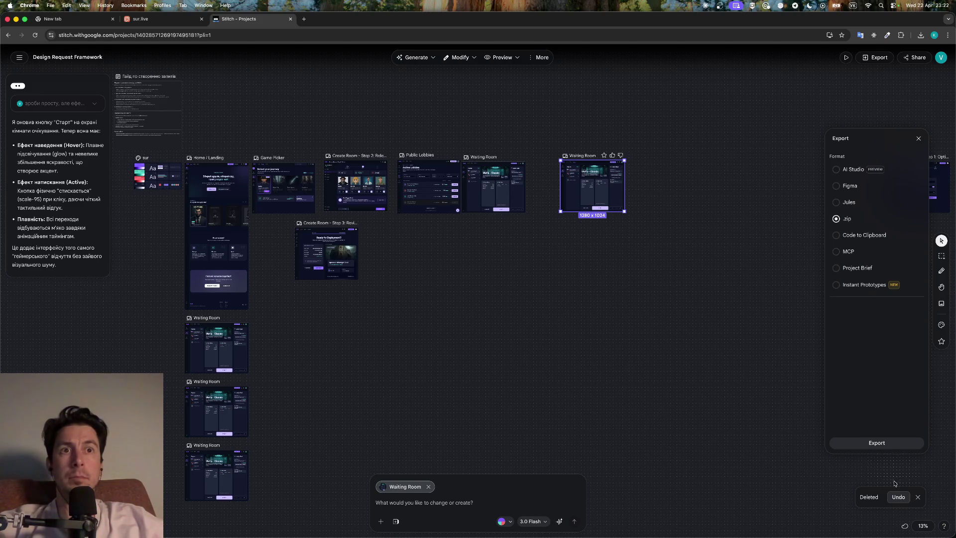
click(879, 442)
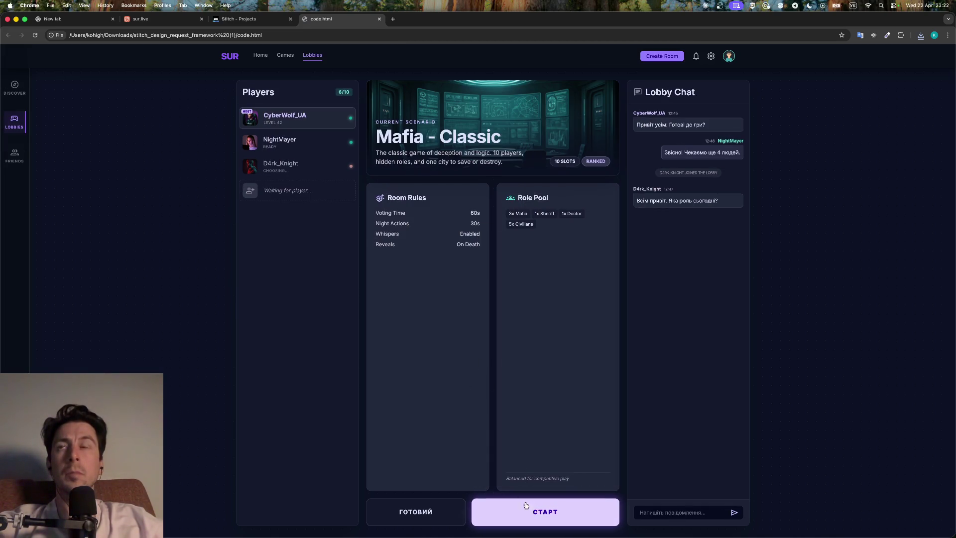
Close the code.html tab, then select and zoom into the Waiting Room frame in Stitch
click(379, 19)
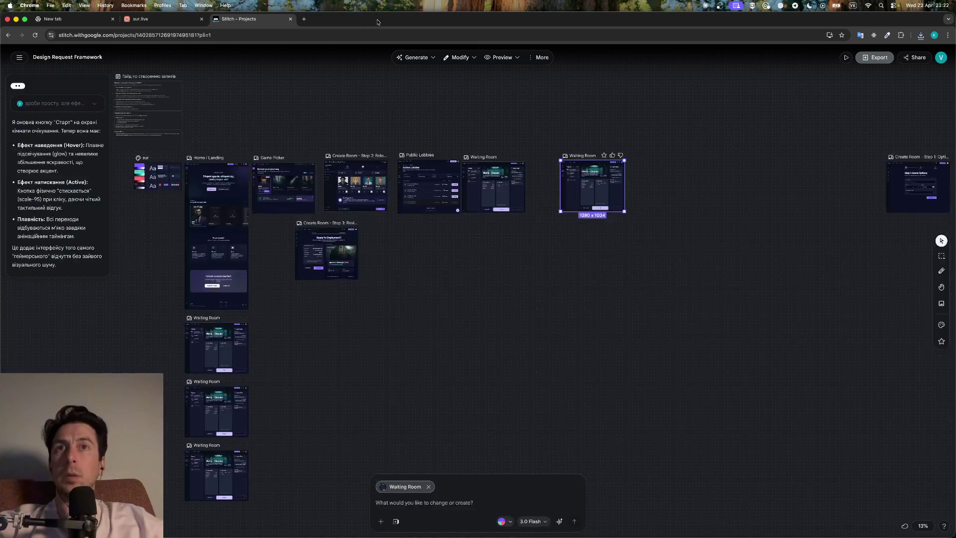
click(495, 180)
scroll(513, 240, up, 5)
scroll(511, 238, up, 3)
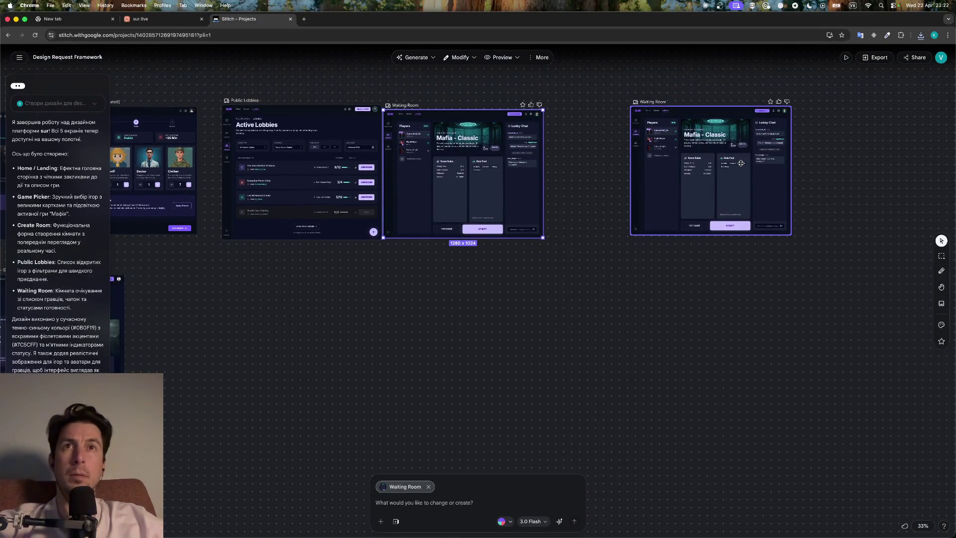
Export the Waiting Room frame again as a .zip, open its code.html, then close that tab
right_click(483, 194)
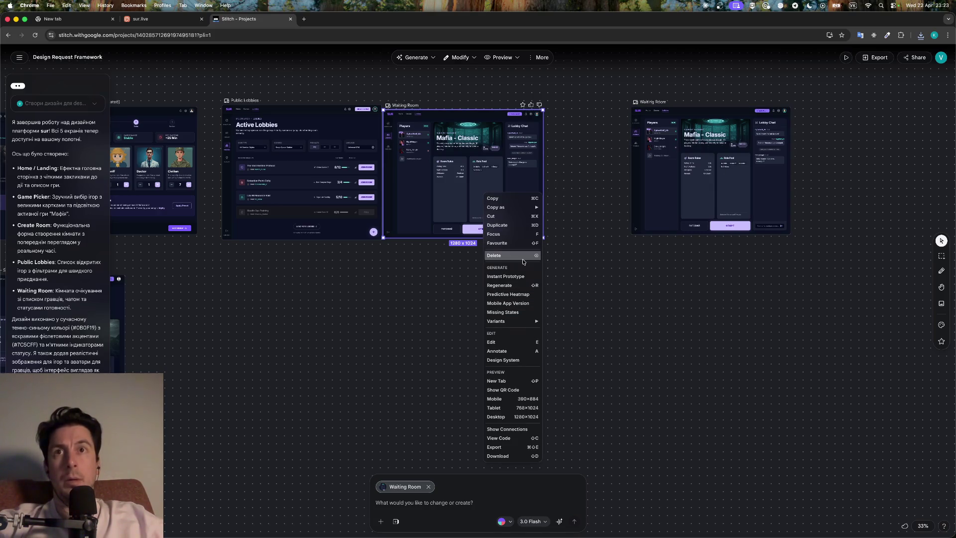
click(504, 277)
click(876, 57)
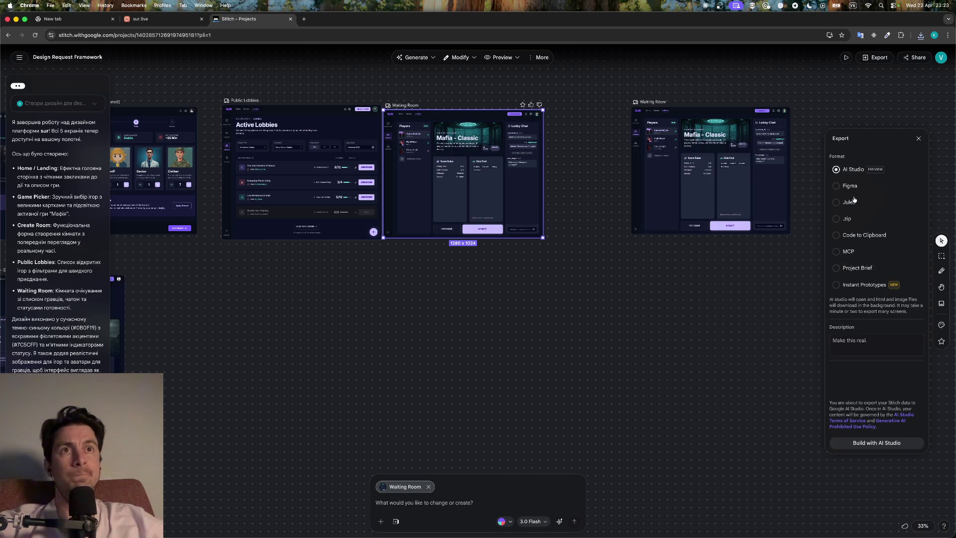
click(844, 217)
click(877, 443)
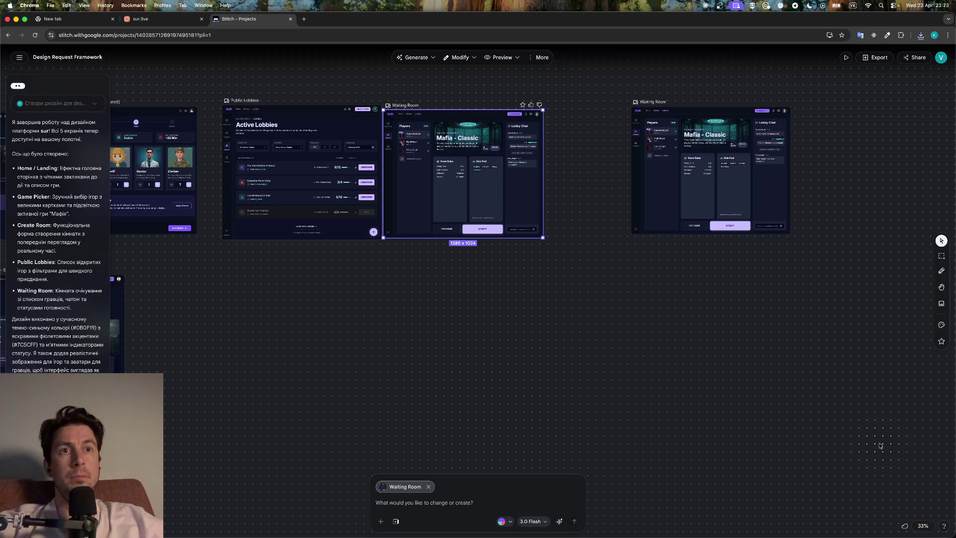
click(845, 52)
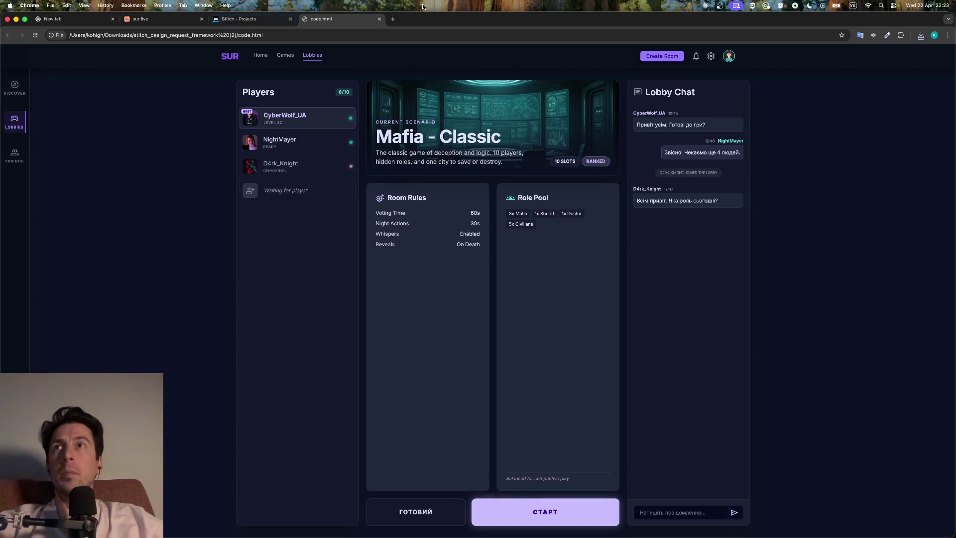
click(378, 20)
scroll(491, 245, down, 5)
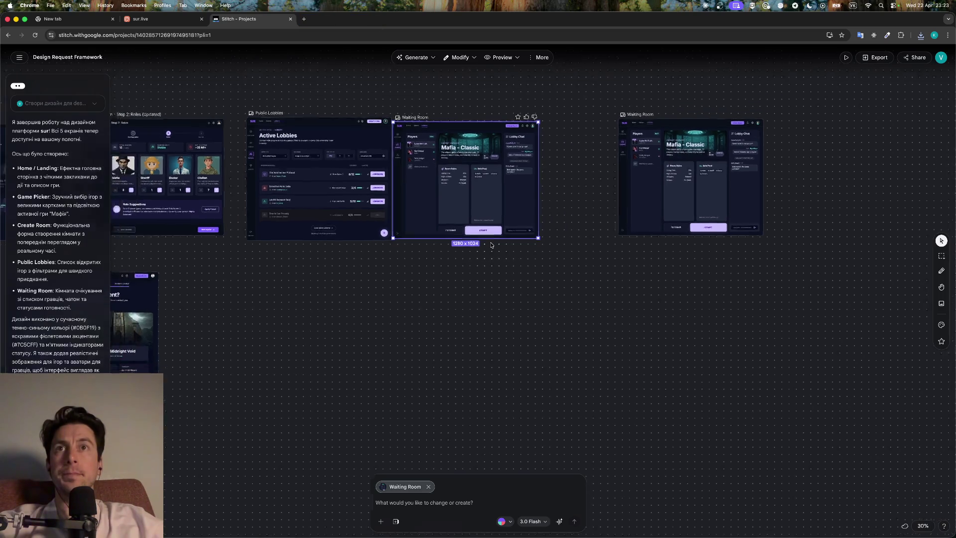
Zoom to the newest Waiting Room frame with the updated Start button and export it as a .zip
scroll(490, 242, down, 5)
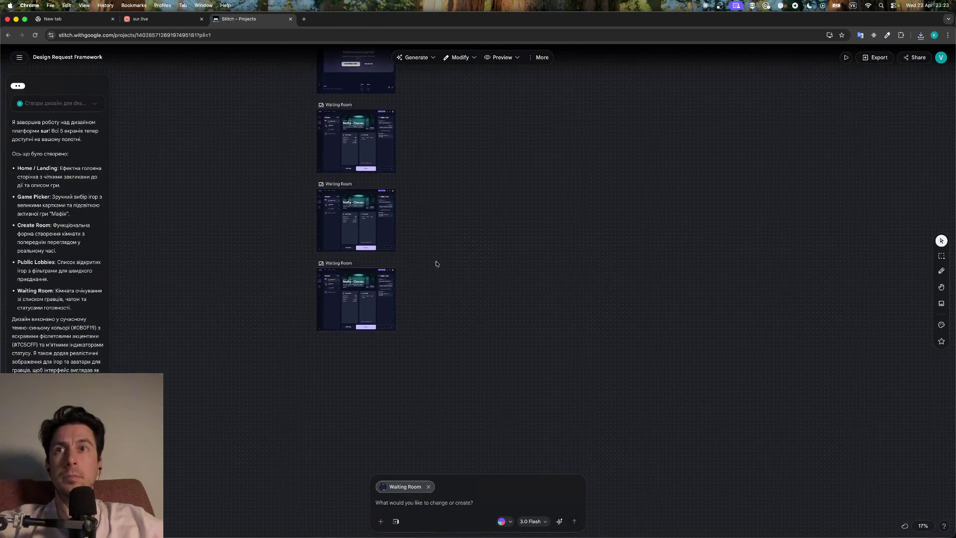
scroll(423, 349, up, 2)
scroll(426, 339, up, 4)
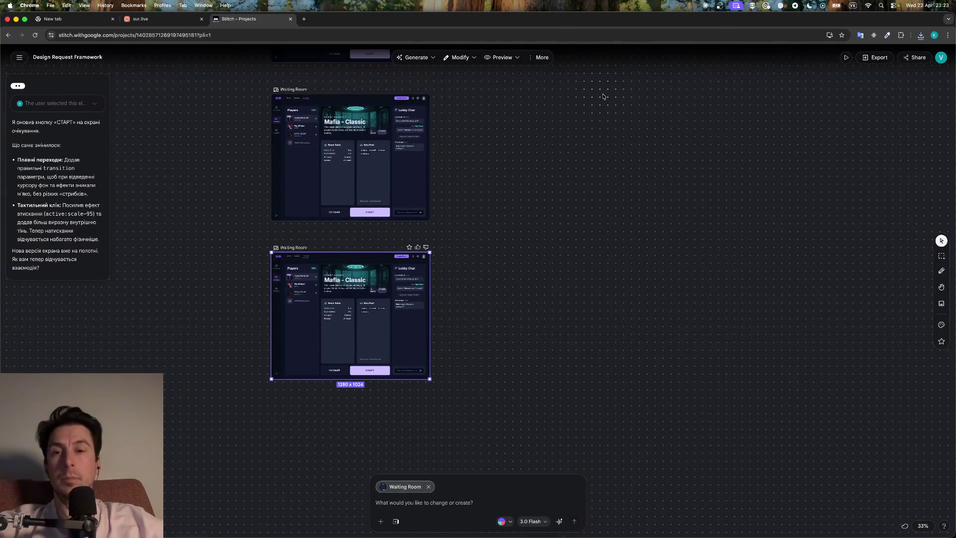
key(super+space)
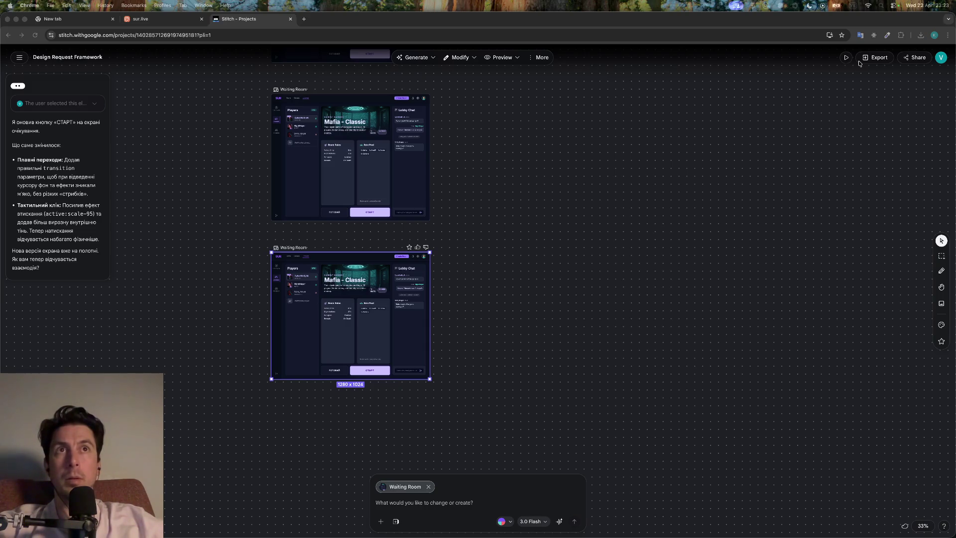
click(875, 57)
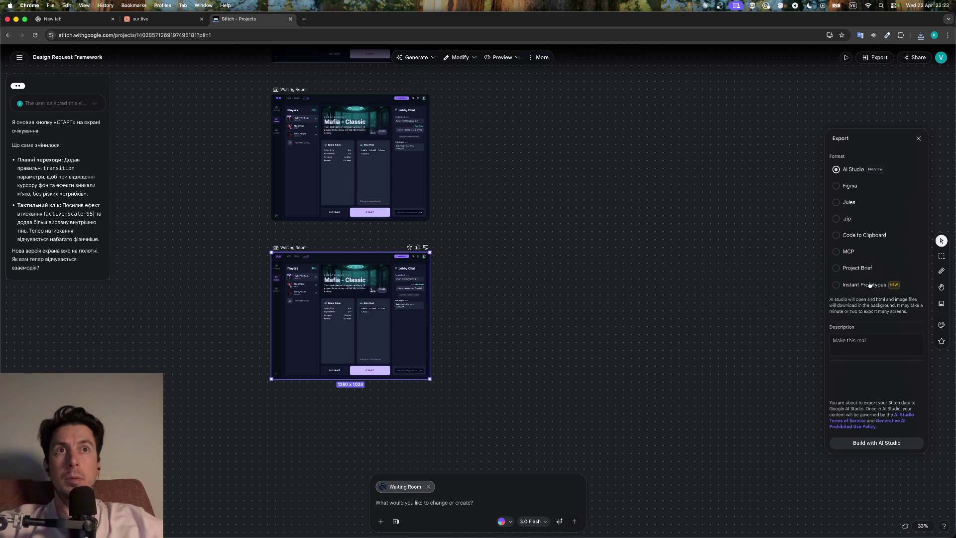
click(848, 218)
click(877, 443)
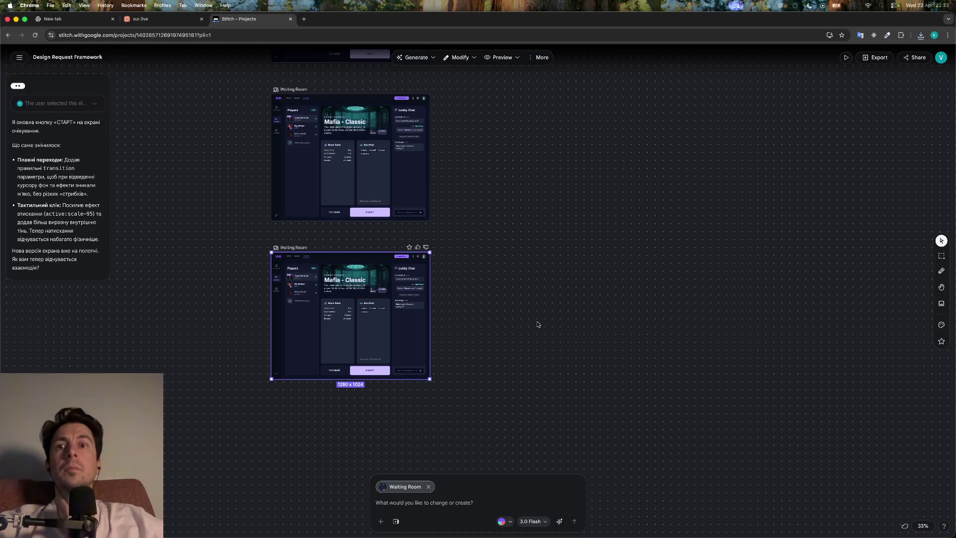
key(super+d)
scroll(537, 324, up, 5)
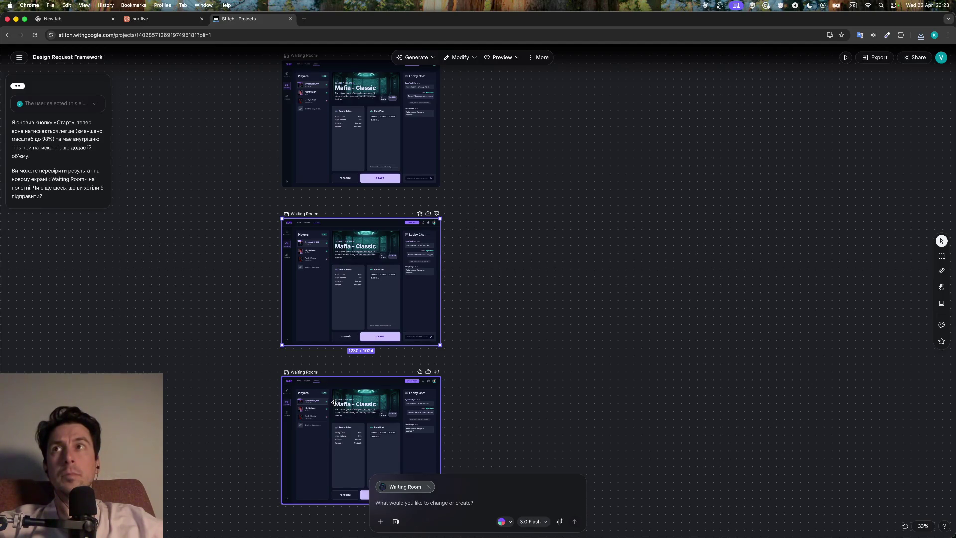
Zoom out to view all lobby screens, selecting Create Room - Step 1 and the refined Waiting Room
click(334, 402)
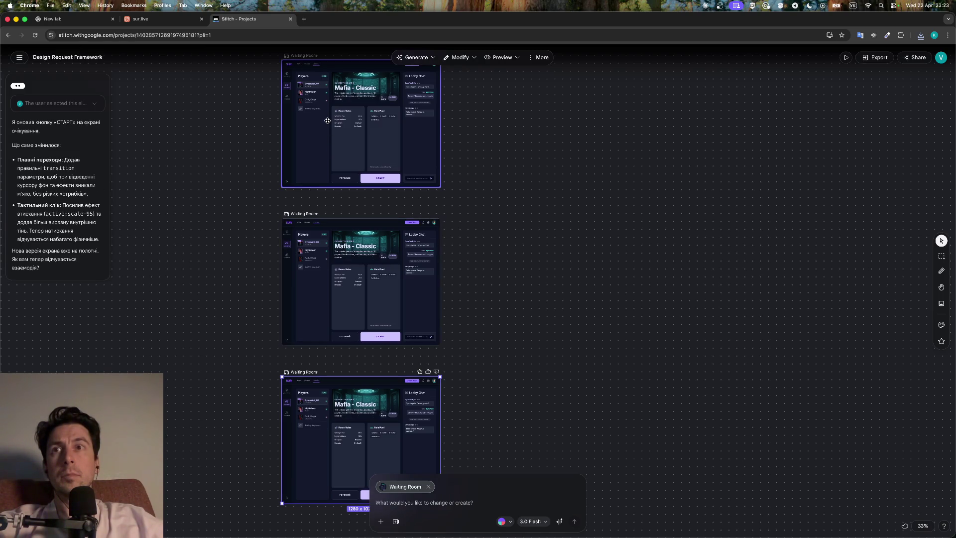
scroll(379, 224, right, 5)
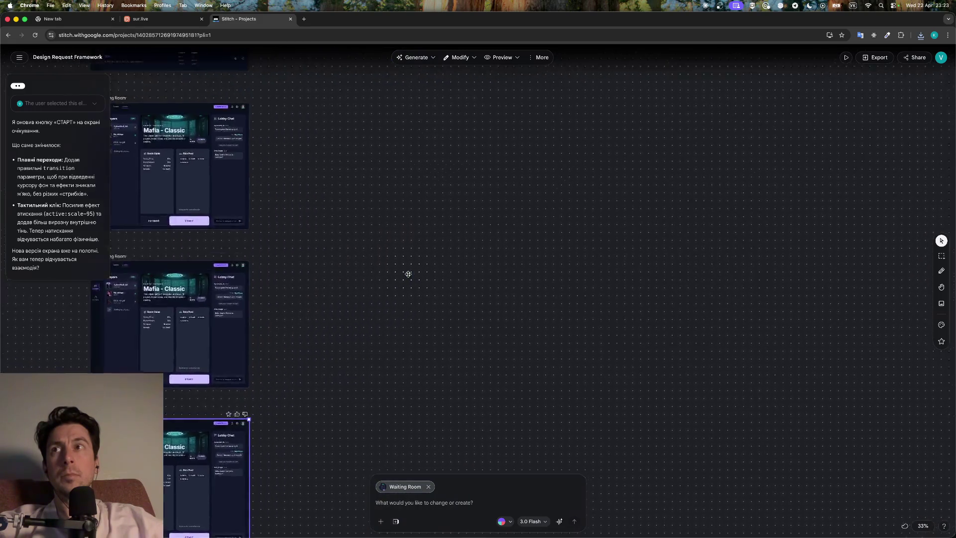
scroll(408, 274, down, 10)
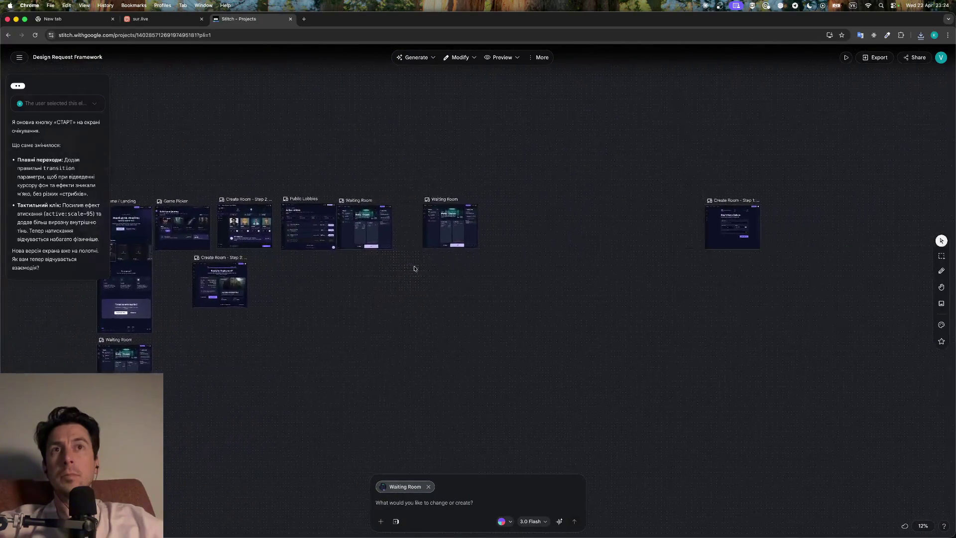
scroll(414, 269, right, 3)
click(606, 235)
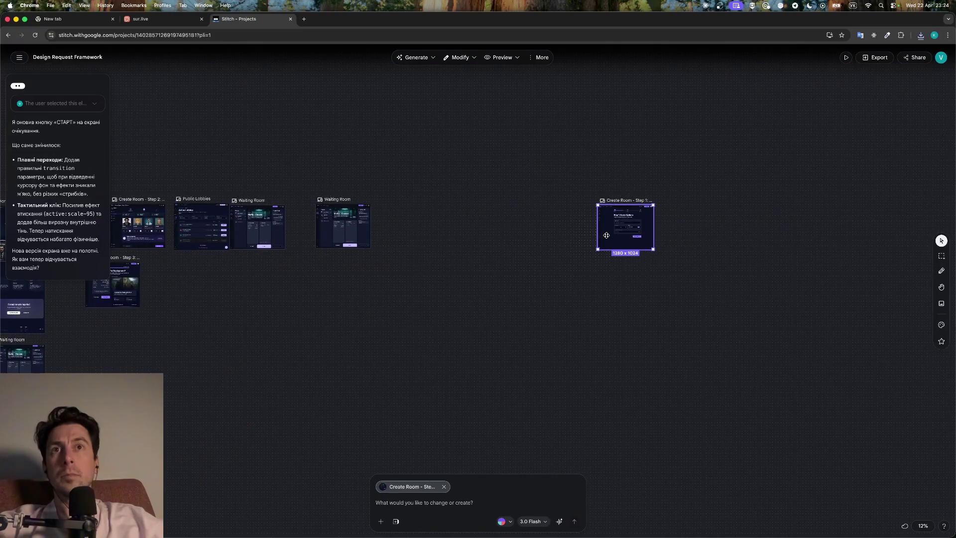
click(324, 232)
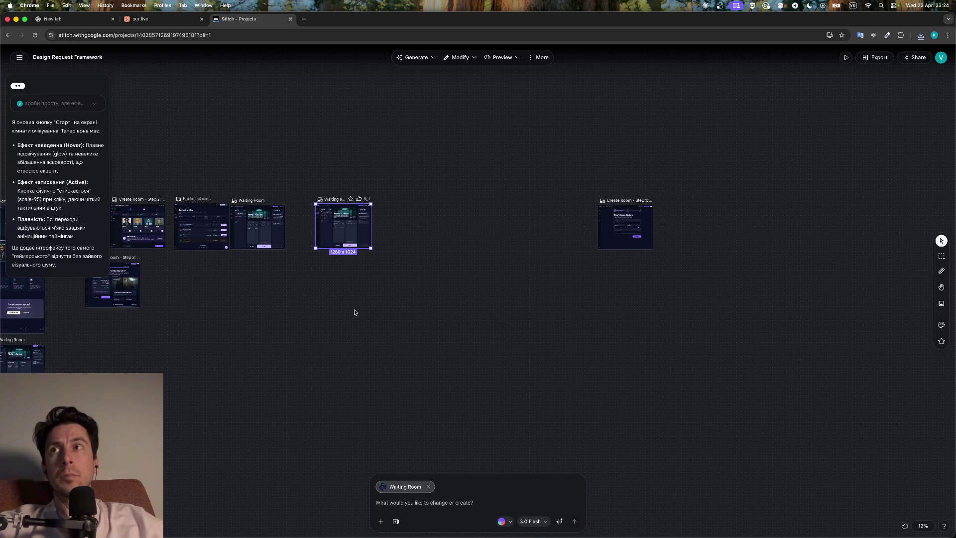
click(355, 312)
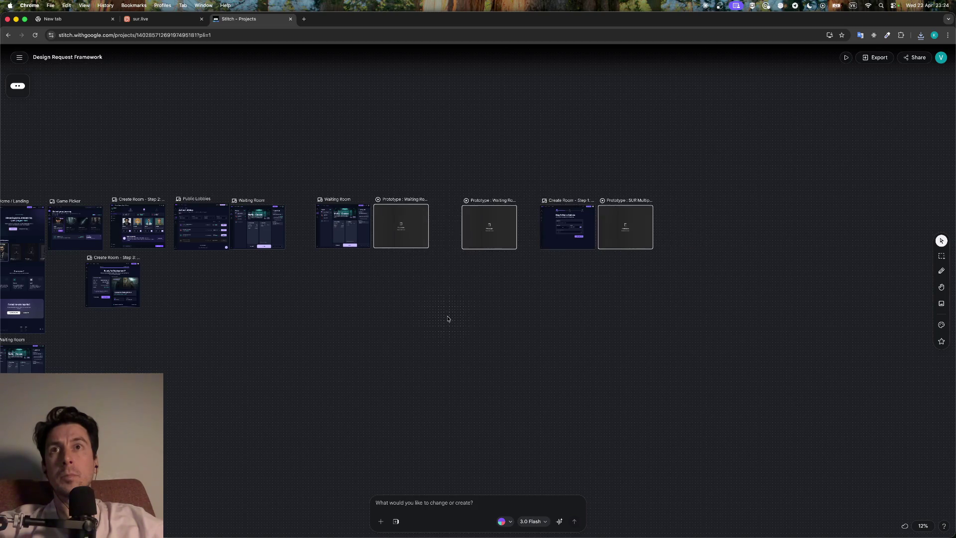
click(381, 223)
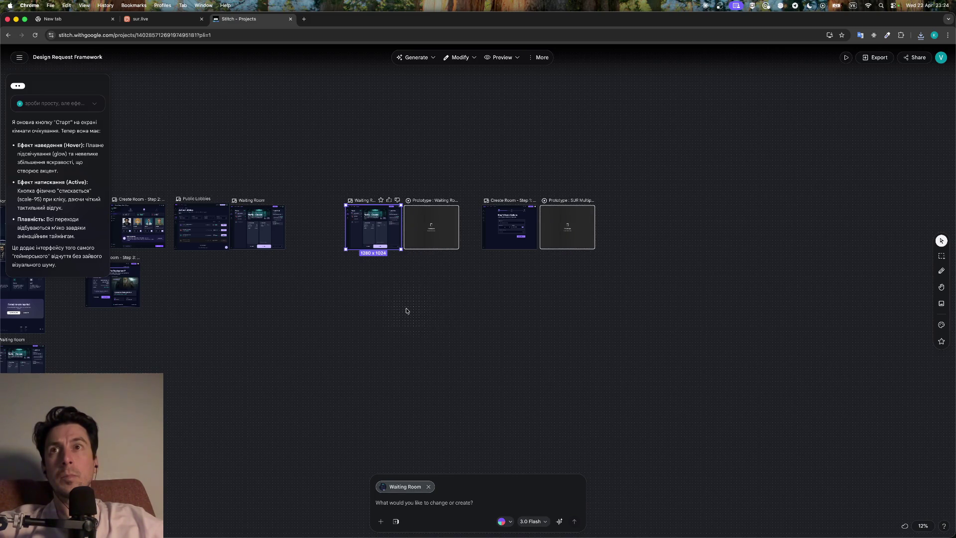
double_click(378, 228)
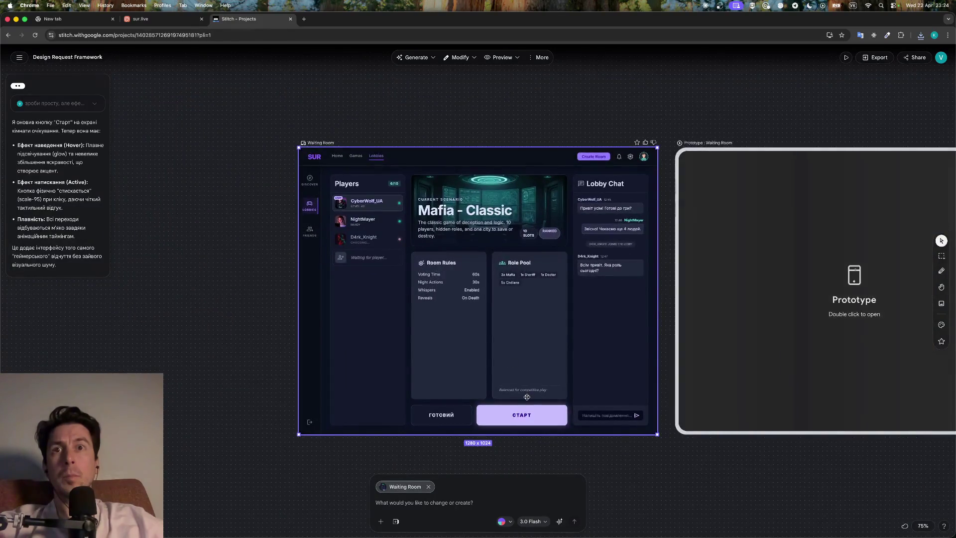
click(548, 461)
click(524, 352)
click(846, 57)
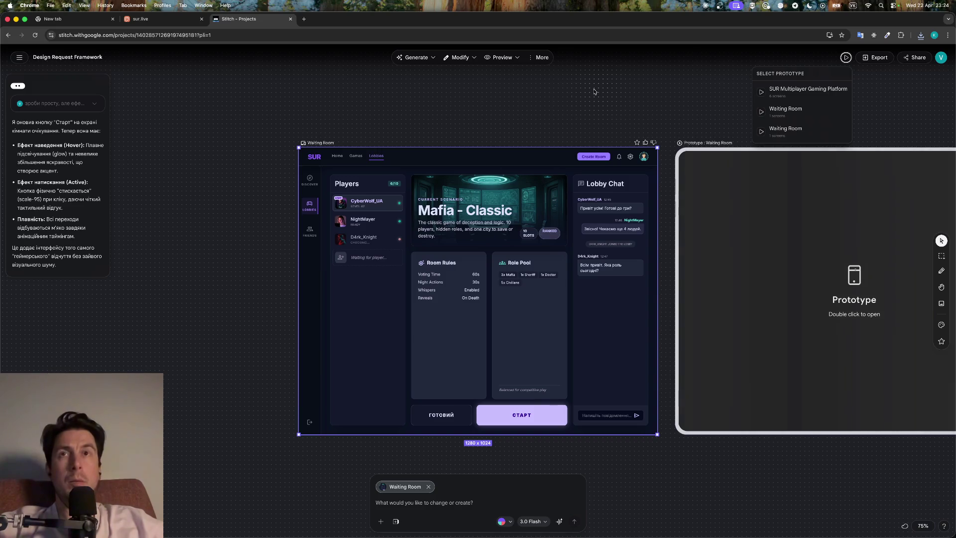
click(489, 82)
double_click(706, 231)
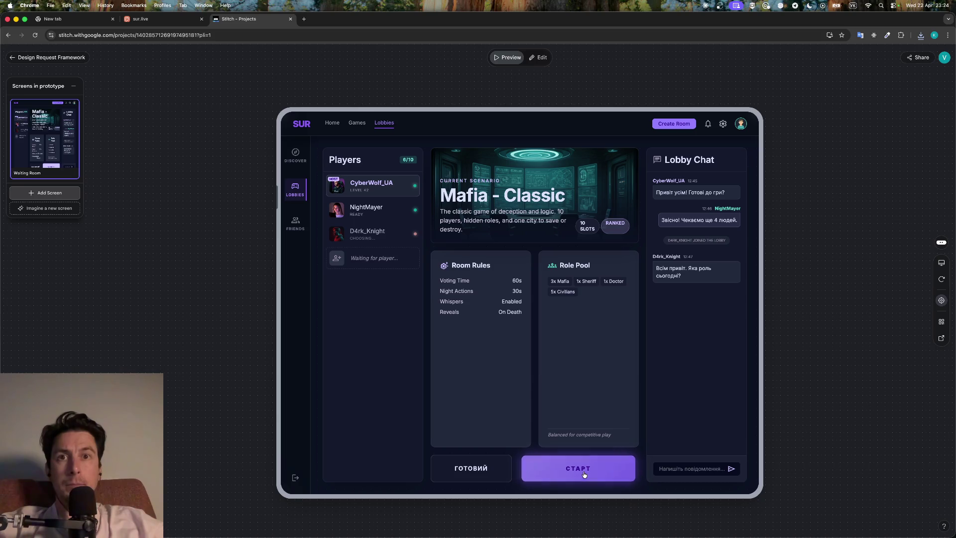
click(583, 474)
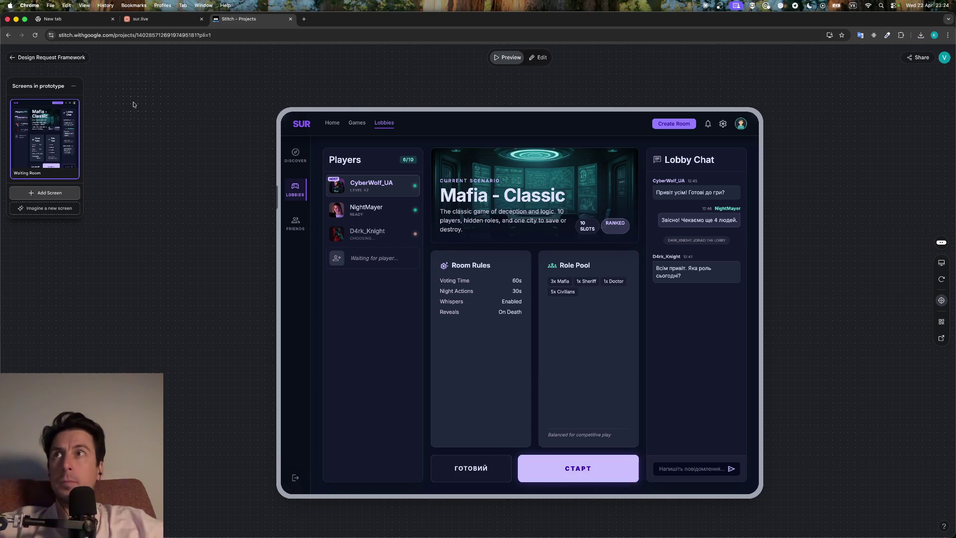
click(48, 57)
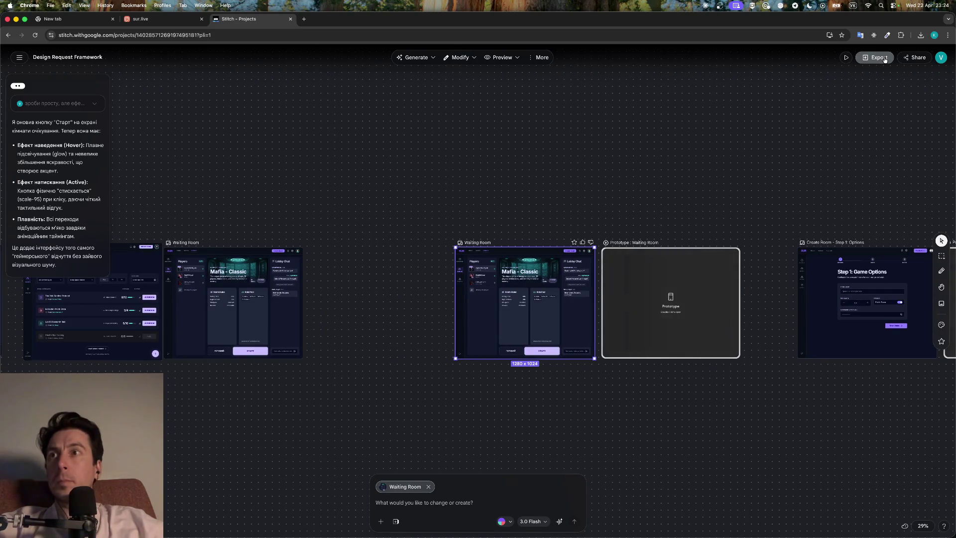
Export the refined Waiting Room screen in .zip format
click(880, 59)
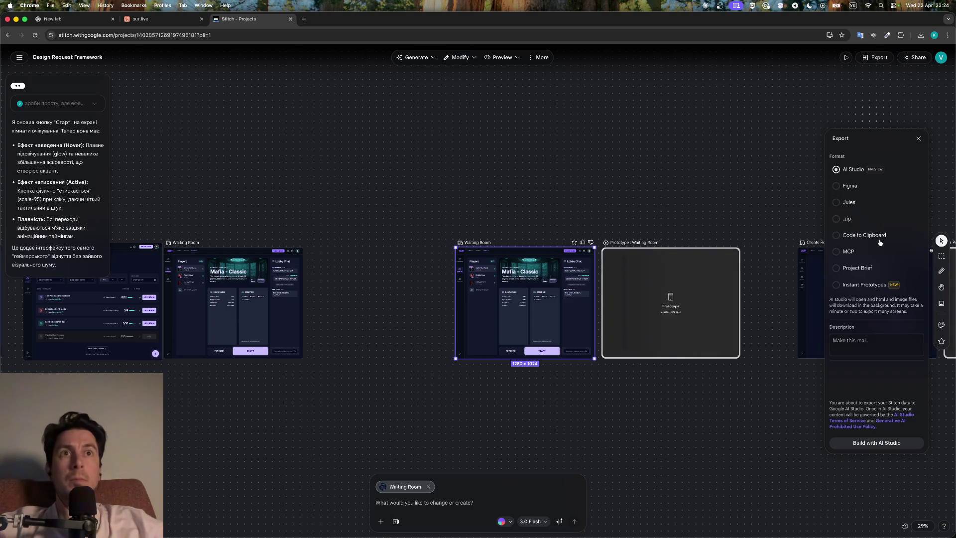
click(845, 221)
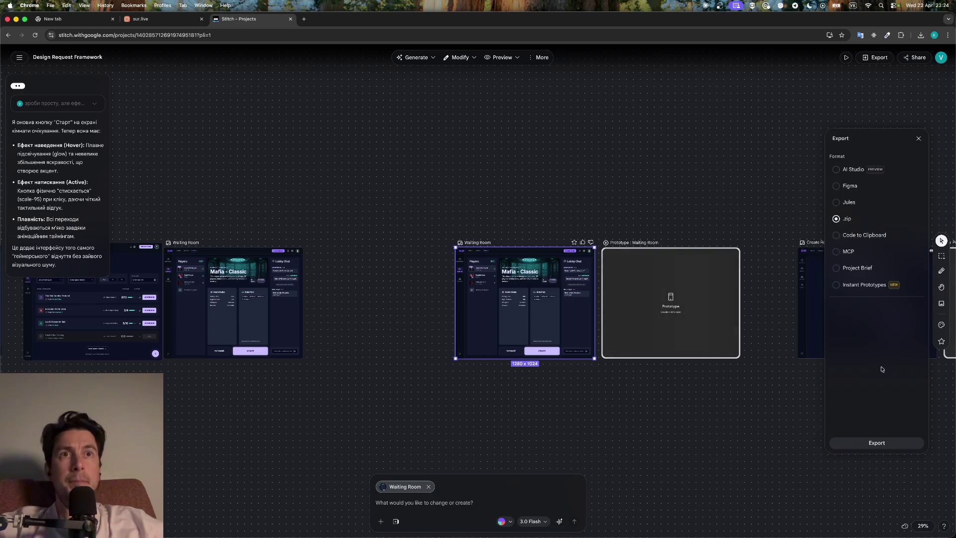
click(891, 442)
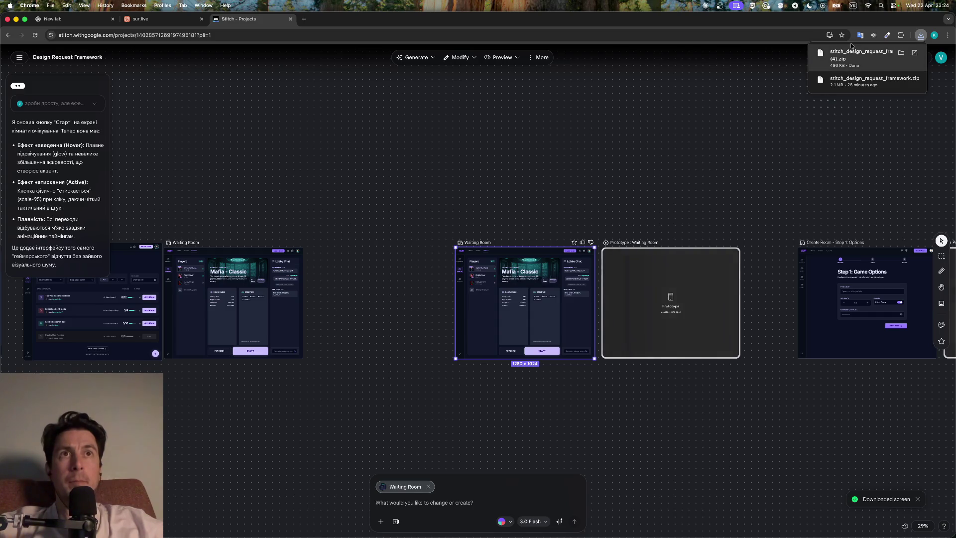
Open the downloaded zip's code.html, test the СТАРТ button, then close that tab
click(834, 55)
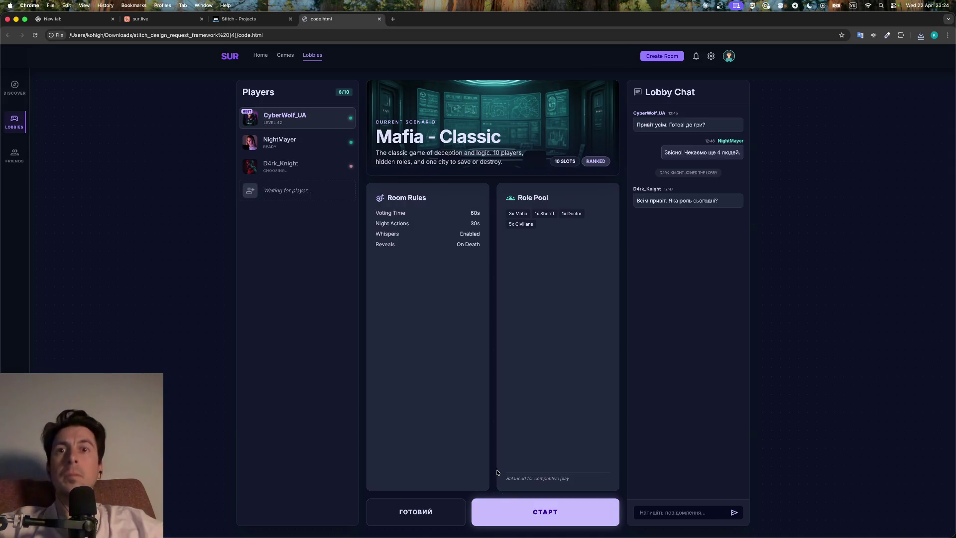
click(515, 506)
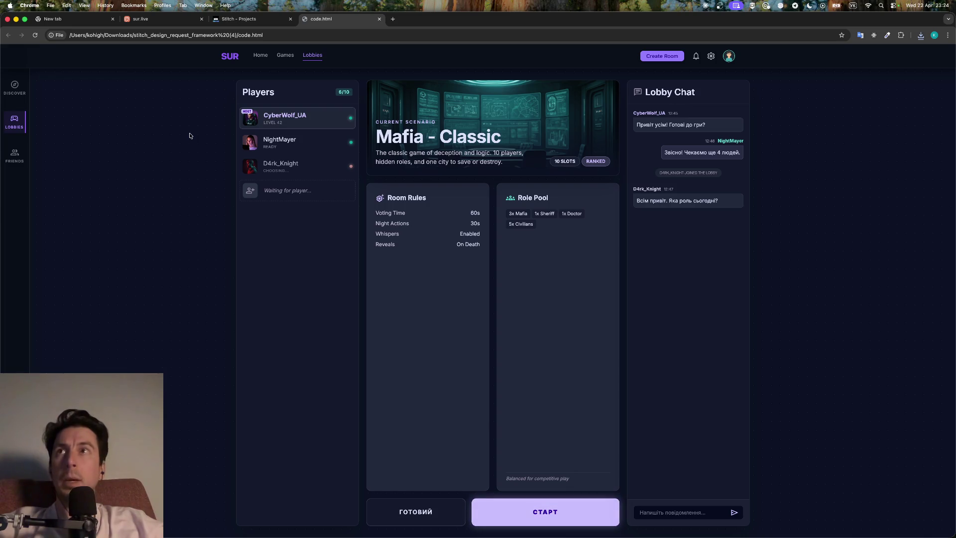
click(380, 19)
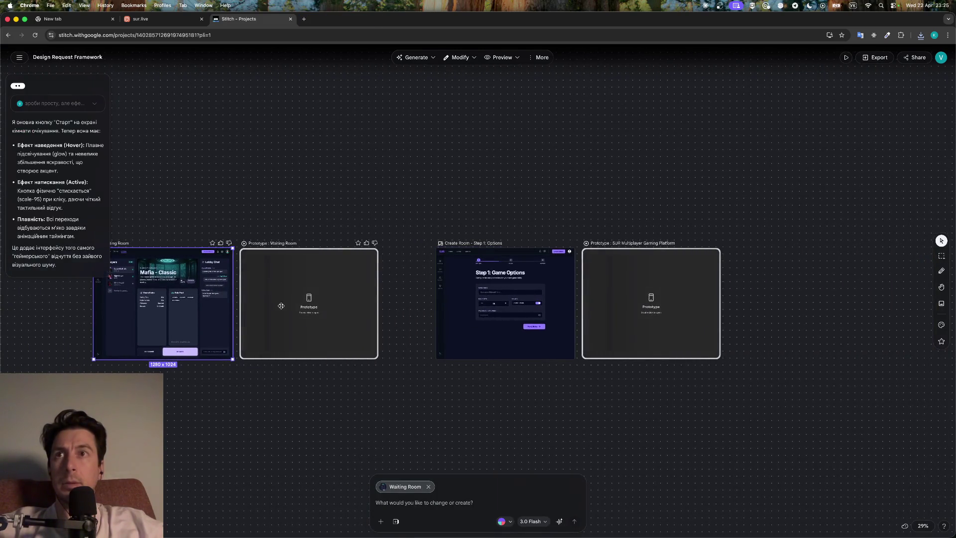
Select the Waiting Room screen beneath Home / Landing and bring up its Export options
click(287, 306)
scroll(313, 371, left, 6)
scroll(312, 371, left, 2)
click(327, 277)
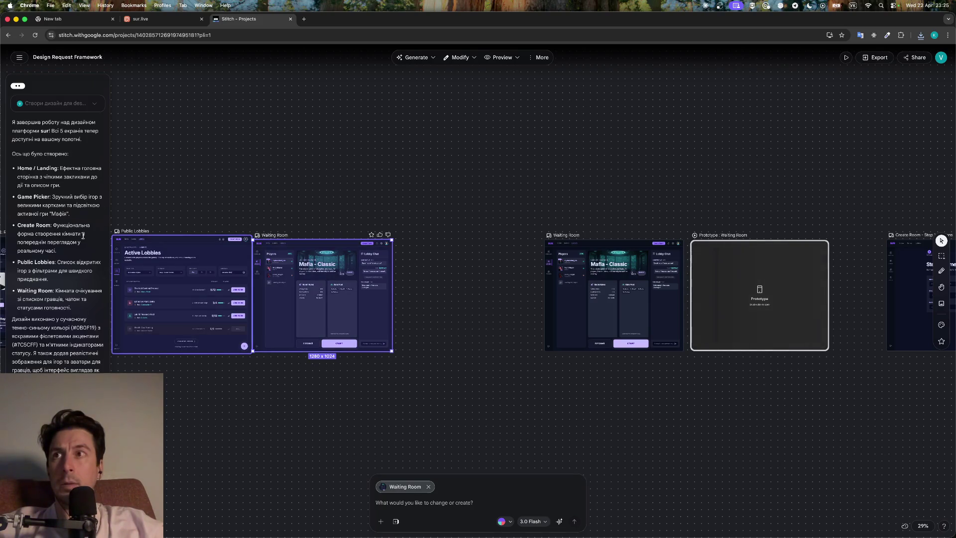
scroll(262, 409, left, 8)
scroll(263, 409, down, 5)
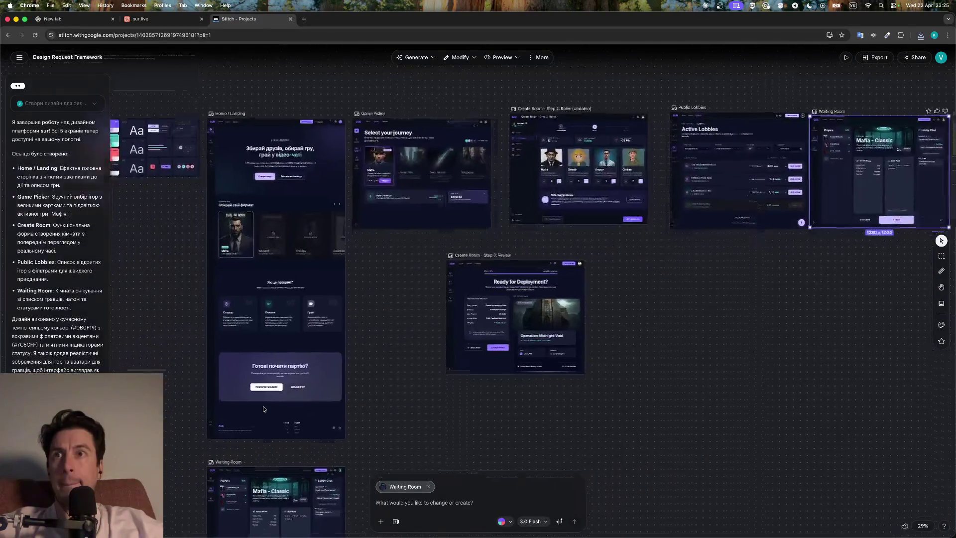
click(301, 308)
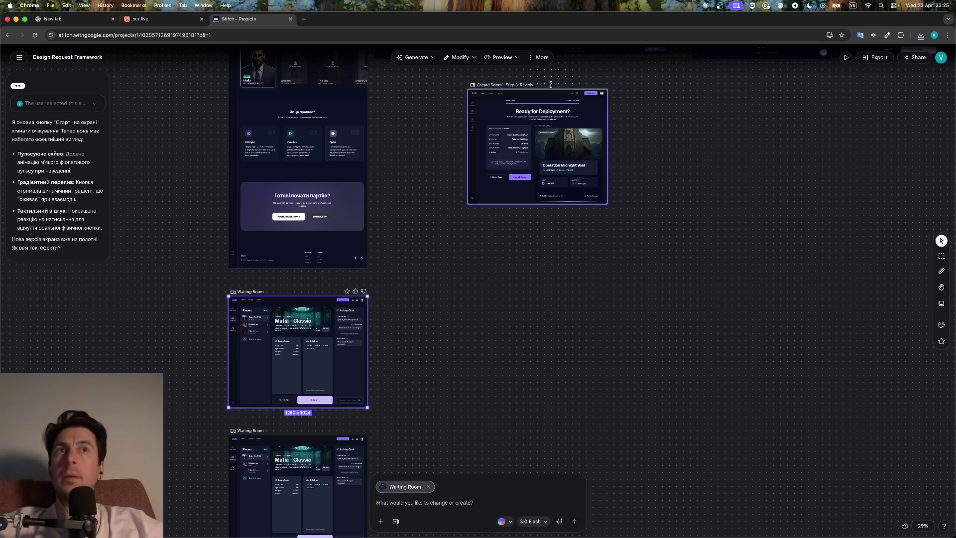
click(876, 58)
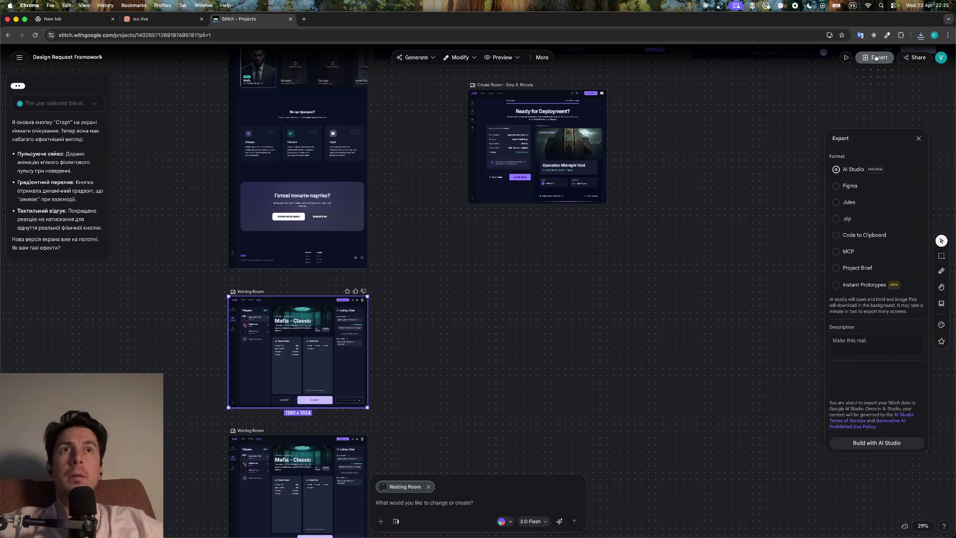
Download this Waiting Room as a .zip, view its code.html lobby page, then close it
click(846, 219)
click(883, 442)
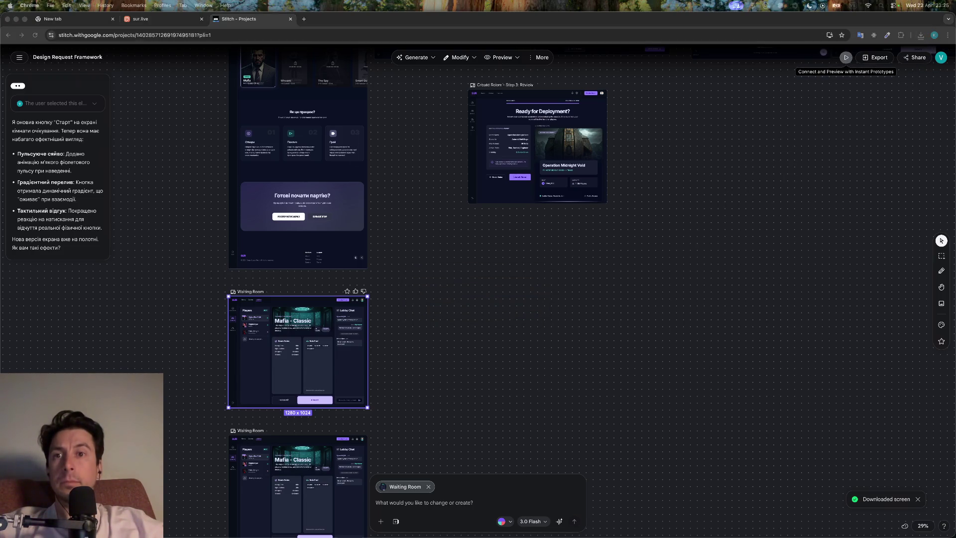
key(super+o)
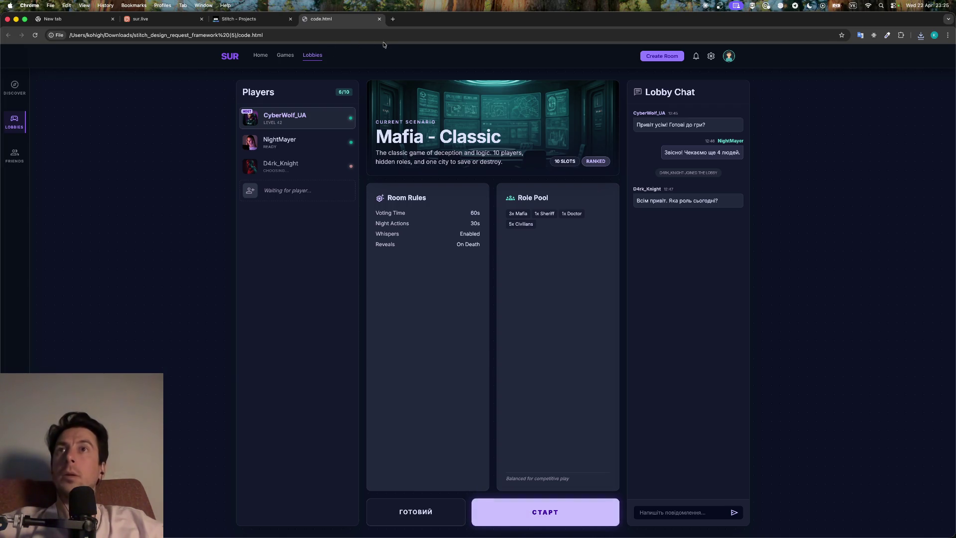
key(super+w)
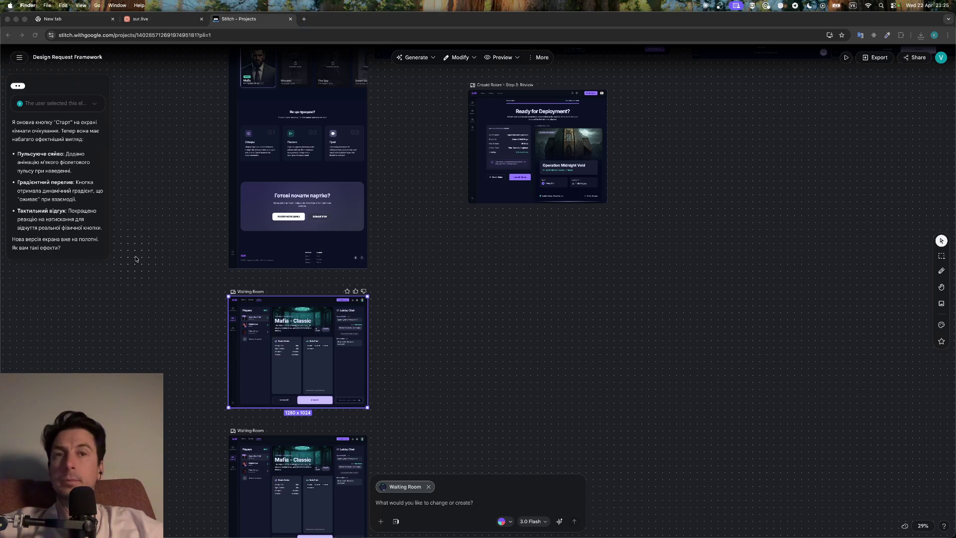